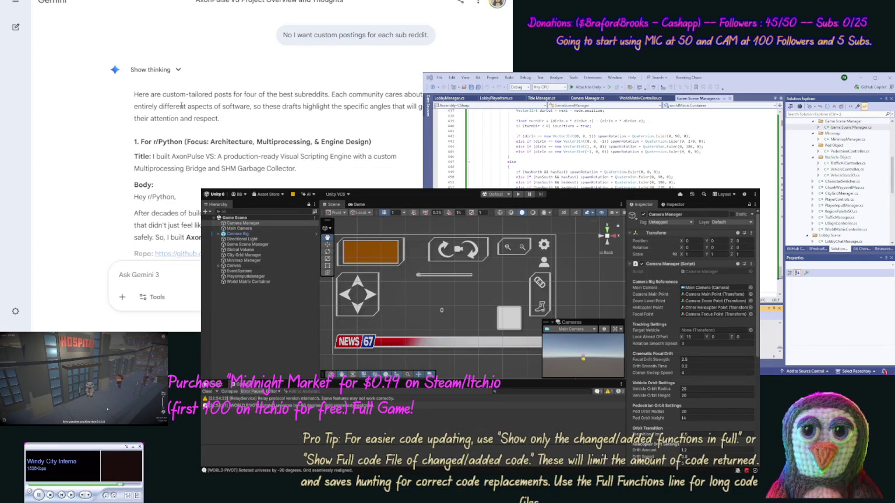
Copy the full r/Python post title and select the r/Python post's body text
{"action": "scroll", "coordinate": [115, 160], "scroll_direction": "down", "scroll_amount": 2}
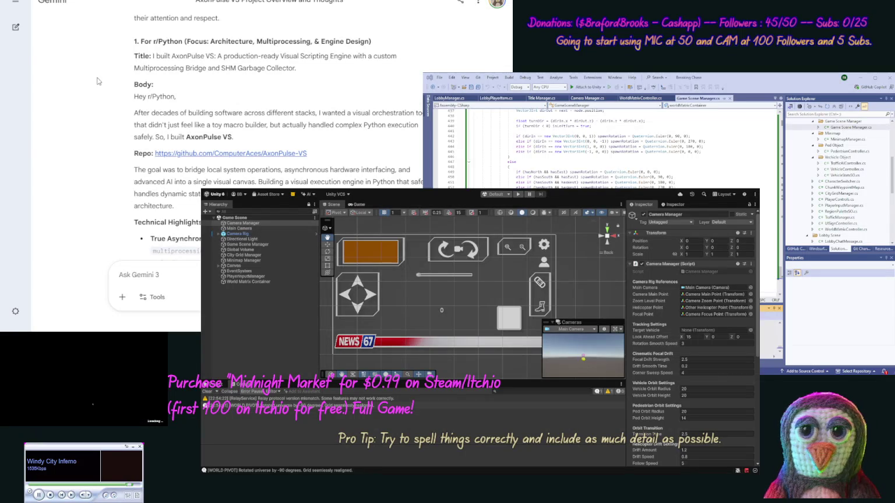
{"action": "left_click_drag", "start_coordinate": [301, 72], "coordinate": [154, 56]}
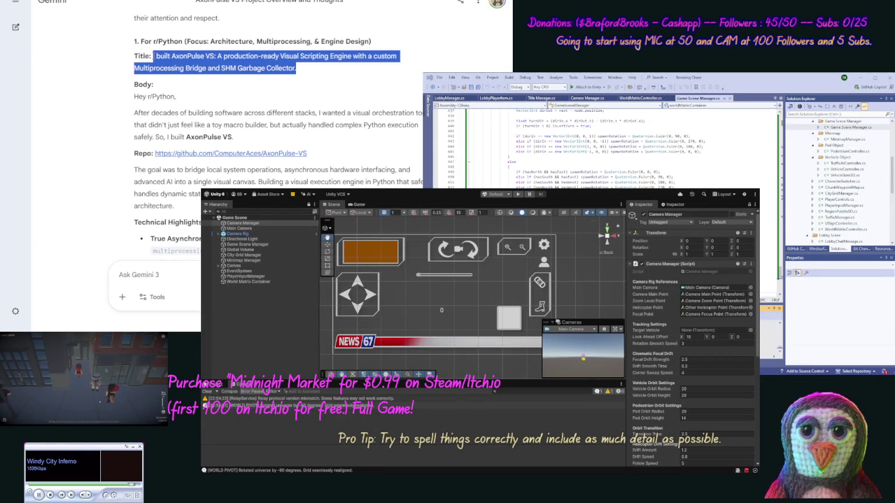
{"action": "key", "text": "alt+Tab"}
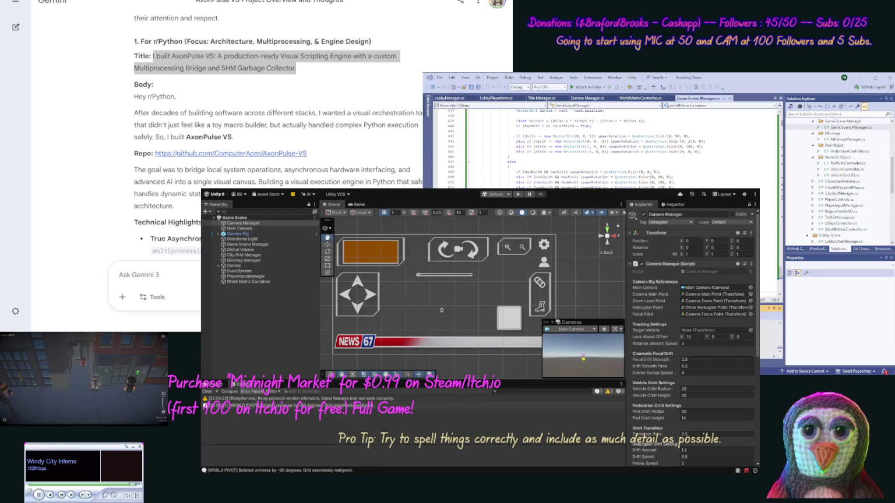
{"action": "left_click", "coordinate": [197, 78]}
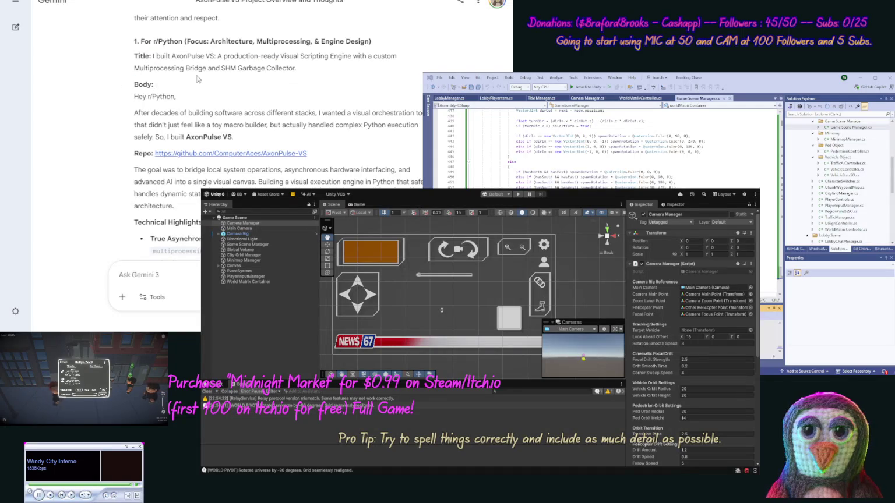
{"action": "left_click_drag", "start_coordinate": [297, 70], "coordinate": [152, 55]}
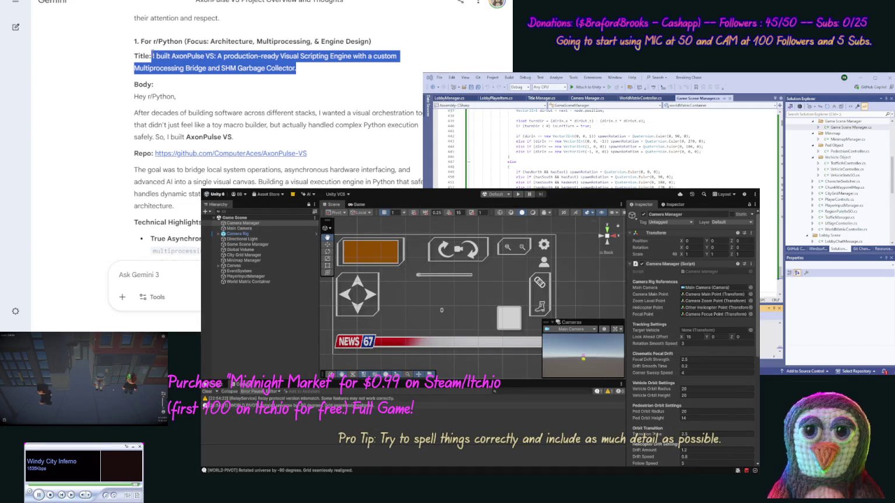
{"action": "left_click", "coordinate": [207, 68]}
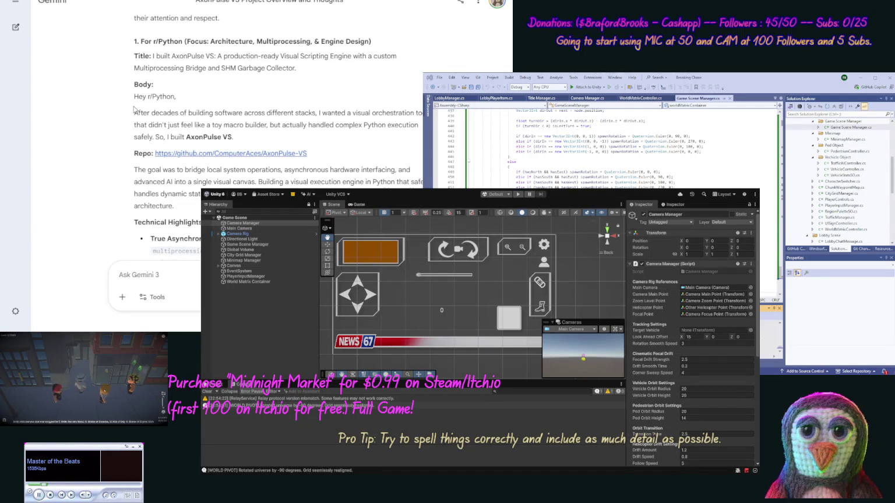
{"action": "mouse_move", "coordinate": [134, 113]}
{"action": "left_mouse_down"}
{"action": "mouse_move", "coordinate": [422, 125]}
{"action": "mouse_move", "coordinate": [203, 154]}
{"action": "mouse_move", "coordinate": [421, 185]}
{"action": "mouse_move", "coordinate": [201, 239]}
{"action": "mouse_move", "coordinate": [201, 256]}
{"action": "mouse_move", "coordinate": [198, 198]}
{"action": "mouse_move", "coordinate": [297, 73]}
{"action": "left_mouse_up"}
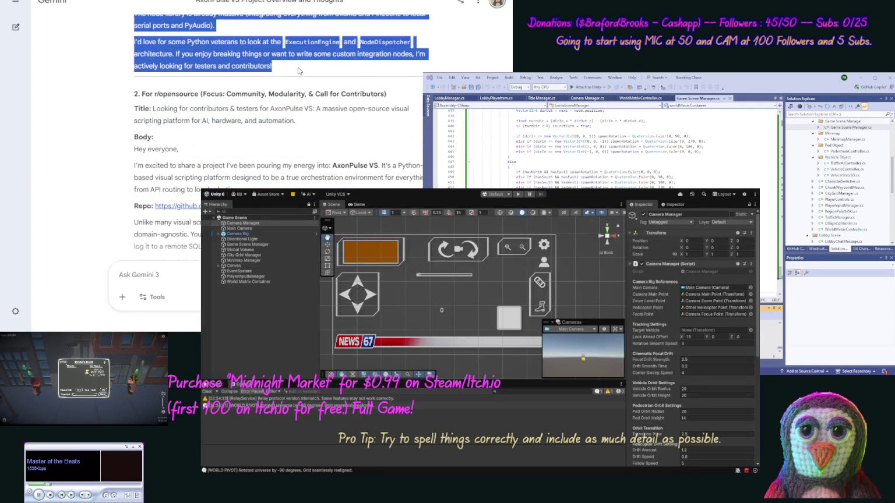
Copy the r/Python post body and find the r/opensource draft heading
{"action": "key", "text": "alt+Tab"}
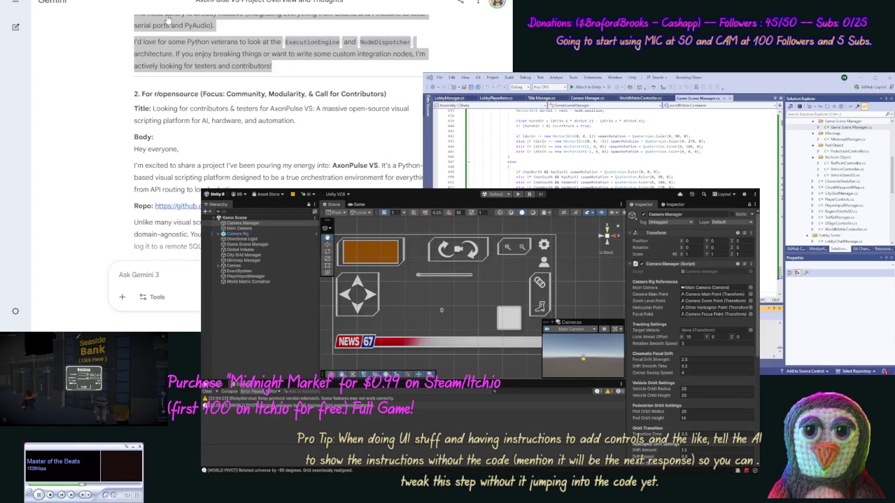
{"action": "left_click", "coordinate": [122, 90]}
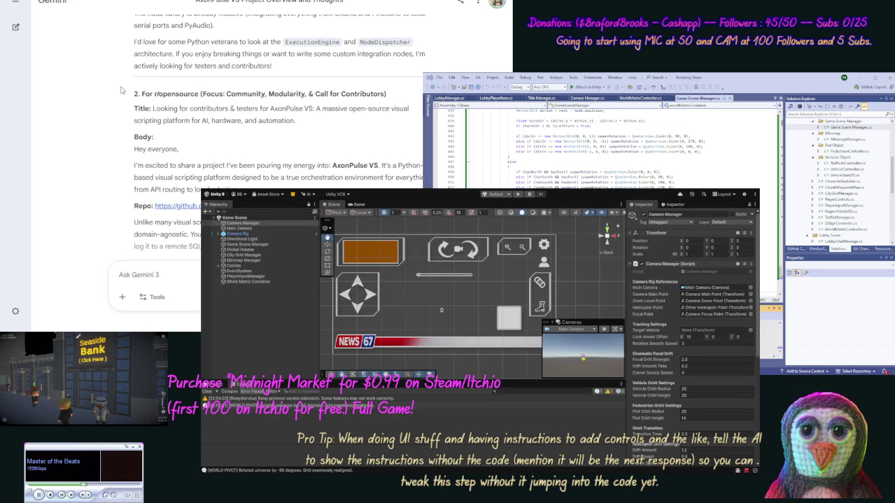
{"action": "double_click", "coordinate": [181, 94]}
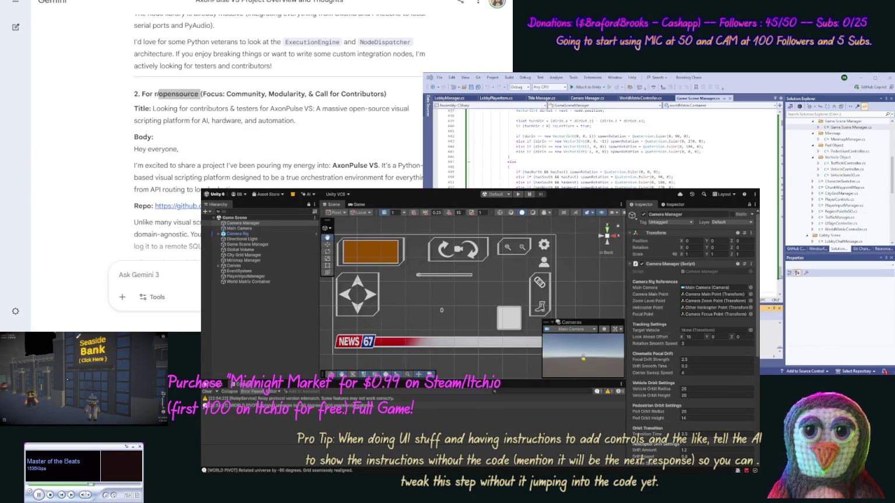
{"action": "left_click", "coordinate": [100, 102]}
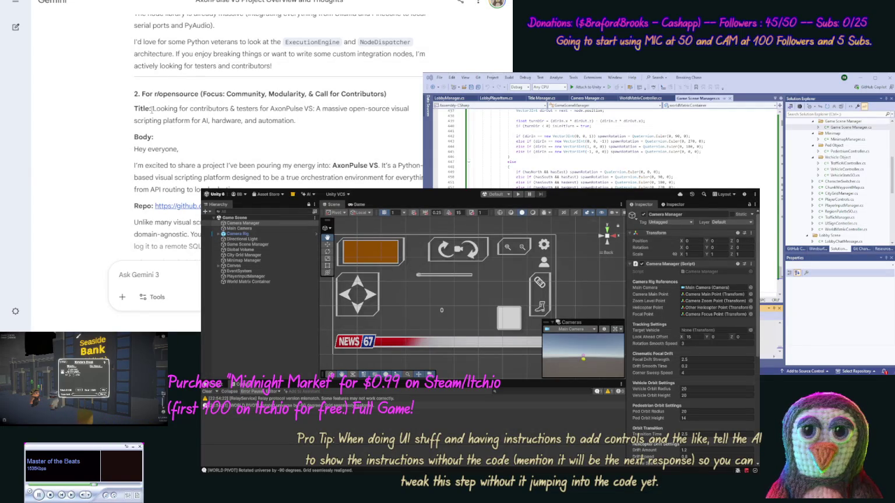
Copy the r/opensource post's title and select its body text
{"action": "mouse_move", "coordinate": [152, 109]}
{"action": "left_mouse_down"}
{"action": "mouse_move", "coordinate": [175, 120]}
{"action": "mouse_move", "coordinate": [145, 137]}
{"action": "mouse_move", "coordinate": [300, 121]}
{"action": "left_mouse_up"}
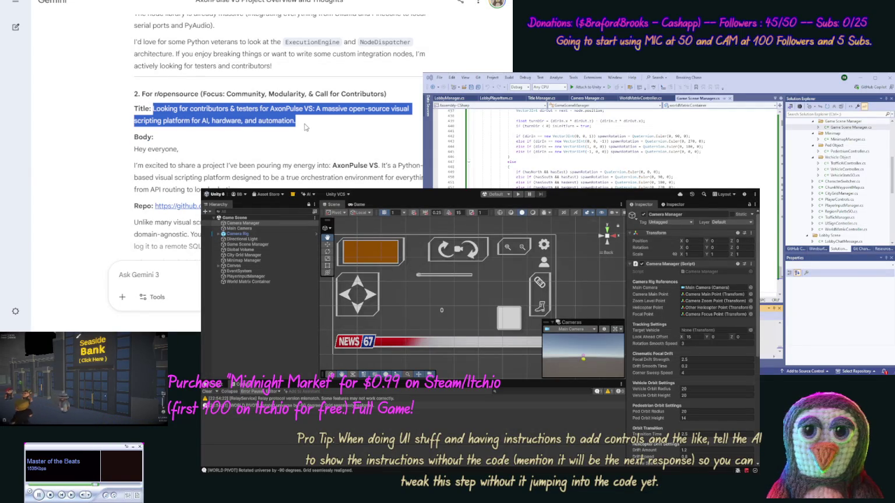
{"action": "key", "text": "alt+Tab"}
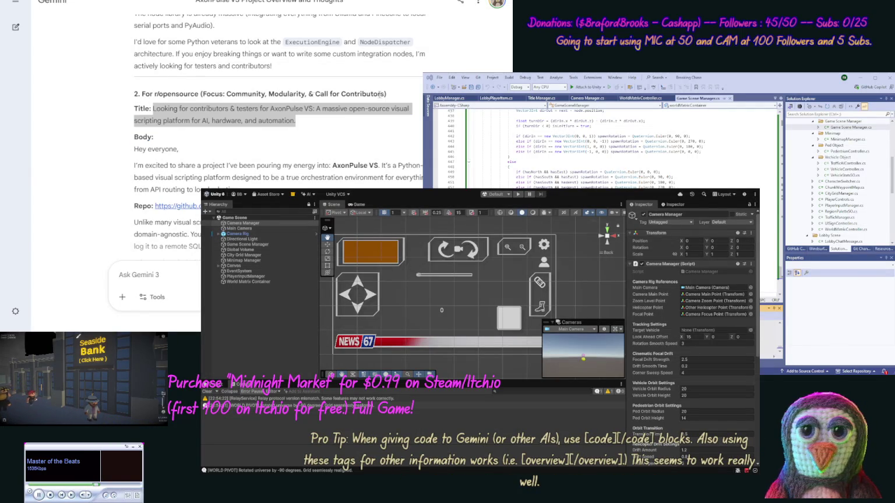
{"action": "left_click", "coordinate": [80, 107]}
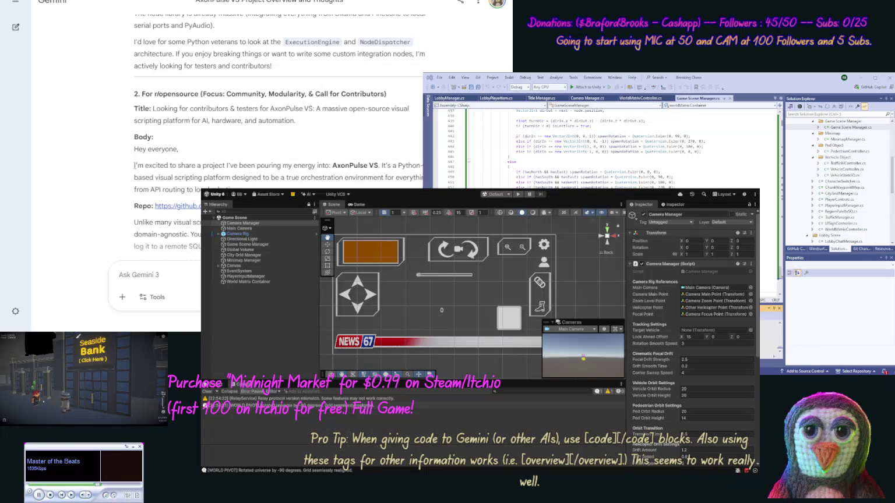
{"action": "mouse_move", "coordinate": [135, 166]}
{"action": "left_mouse_down"}
{"action": "mouse_move", "coordinate": [198, 209]}
{"action": "mouse_move", "coordinate": [204, 259]}
{"action": "mouse_move", "coordinate": [233, 175]}
{"action": "mouse_move", "coordinate": [336, 52]}
{"action": "mouse_move", "coordinate": [288, 36]}
{"action": "left_mouse_up"}
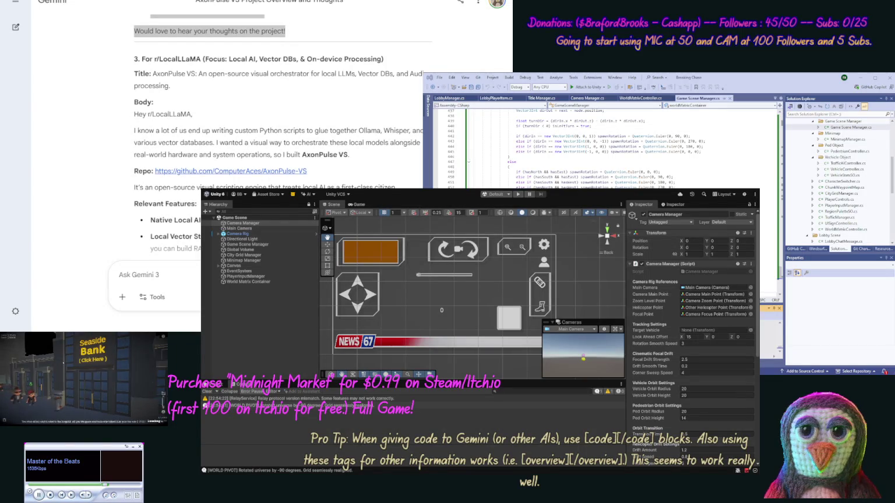
Autoscroll down to the r/SideProject draft, copy its title and select its body
{"action": "middle_click", "coordinate": [115, 112]}
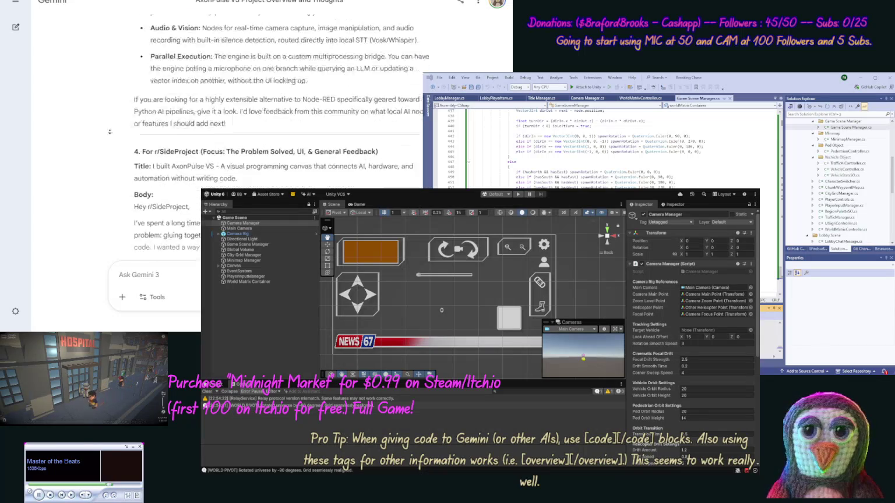
{"action": "double_click", "coordinate": [179, 80]}
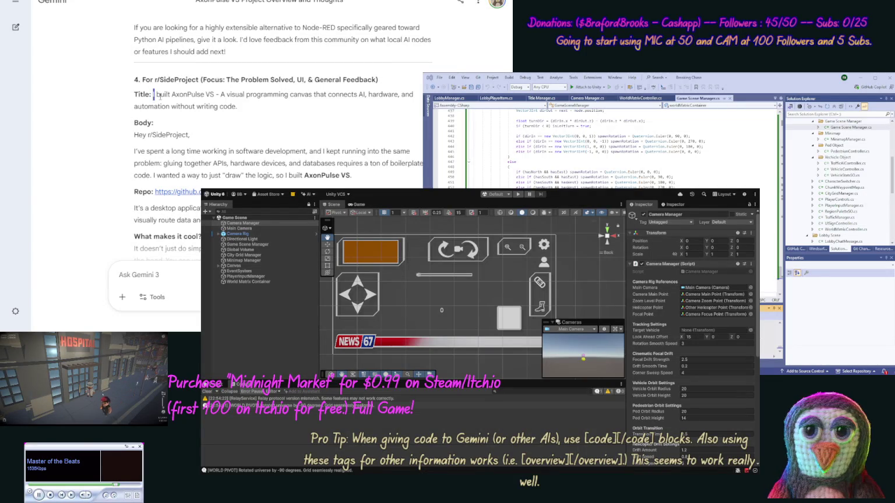
{"action": "left_click_drag", "start_coordinate": [154, 93], "coordinate": [260, 115]}
{"action": "key", "text": "alt+Tab"}
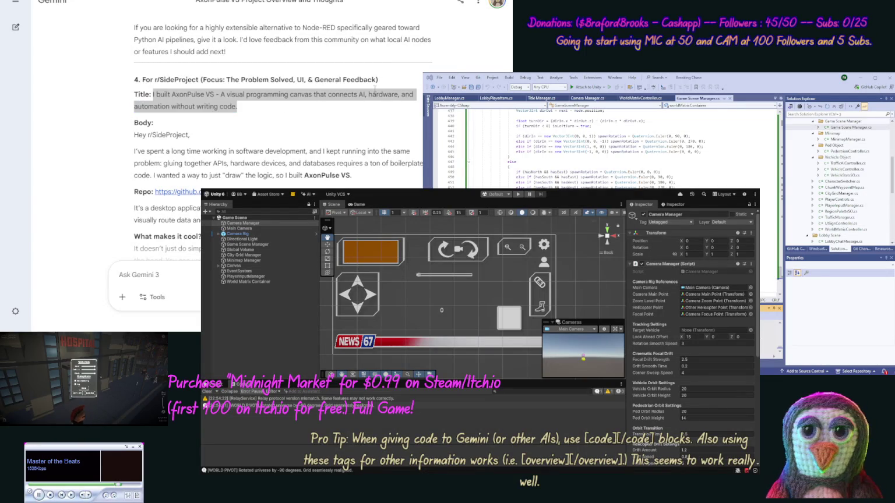
{"action": "left_click", "coordinate": [121, 110]}
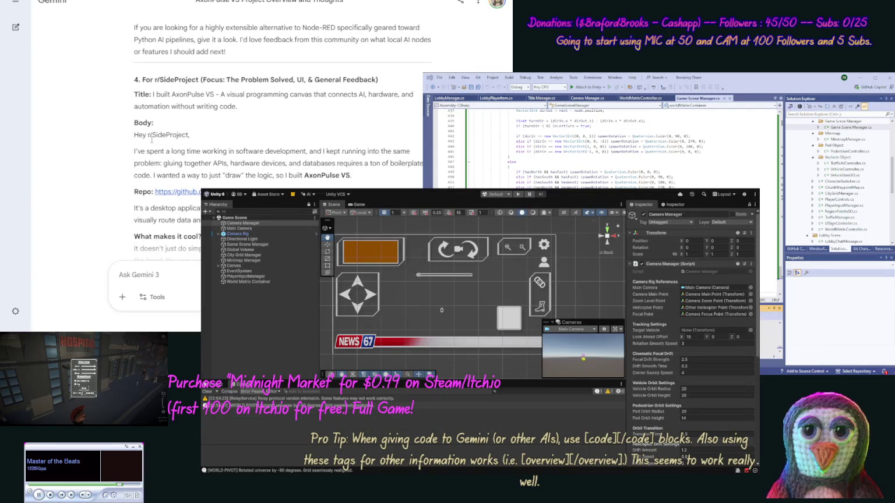
{"action": "mouse_move", "coordinate": [132, 153]}
{"action": "left_mouse_down"}
{"action": "mouse_move", "coordinate": [156, 165]}
{"action": "mouse_move", "coordinate": [201, 233]}
{"action": "mouse_move", "coordinate": [204, 274]}
{"action": "mouse_move", "coordinate": [221, 266]}
{"action": "mouse_move", "coordinate": [310, 147]}
{"action": "left_mouse_up"}
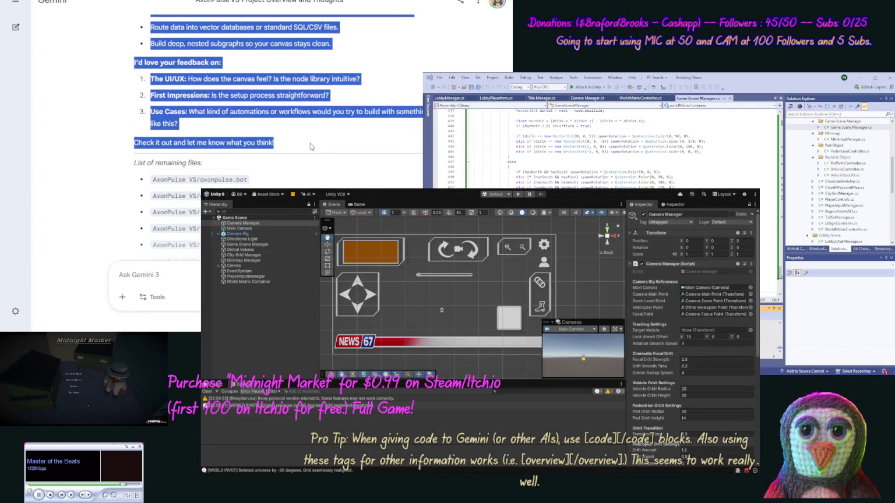
{"action": "key", "text": "alt+Tab"}
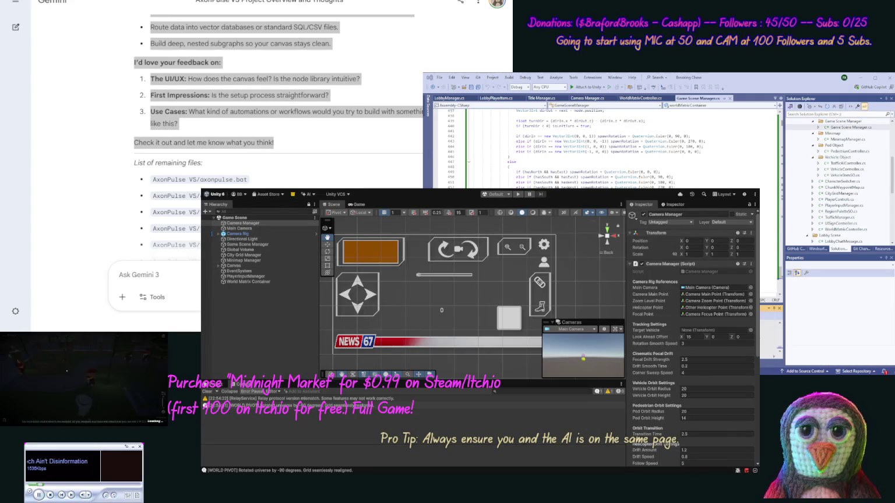
{"action": "left_click", "coordinate": [85, 201]}
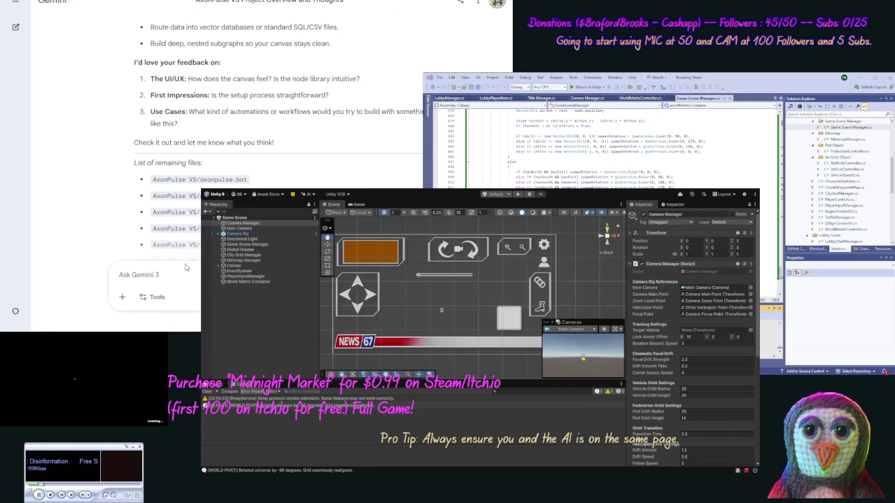
Begin 'Well seemed all these pos…' and paste in two subreddit bot removal notices
{"action": "type", "text": "Well seemed a"}
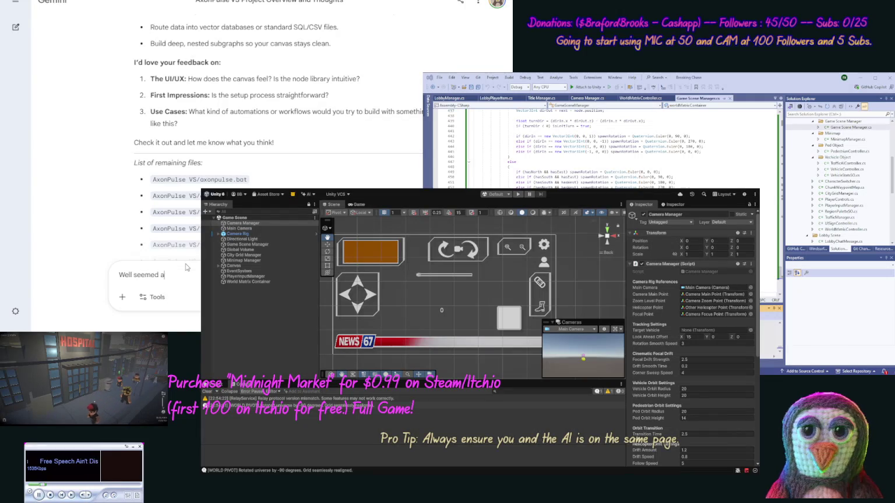
{"action": "type", "text": "ll these pos"}
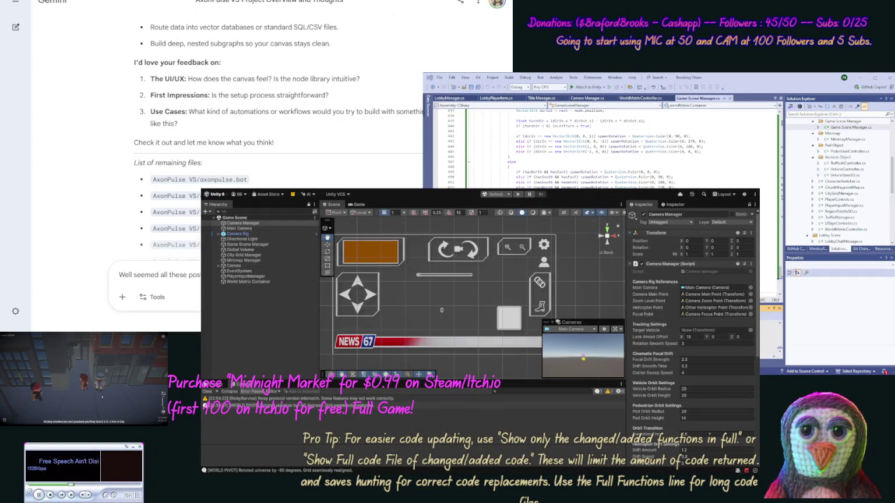
{"action": "key", "text": "ctrl+v"}
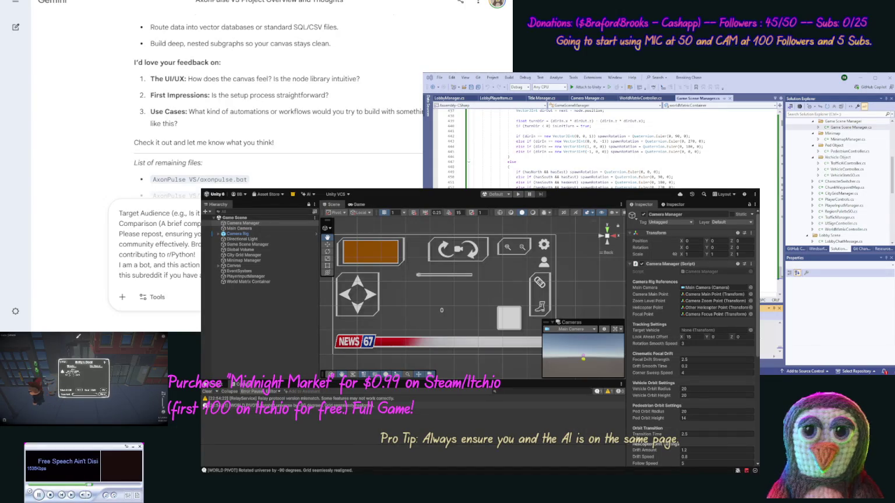
{"action": "key", "text": "ctrl+v"}
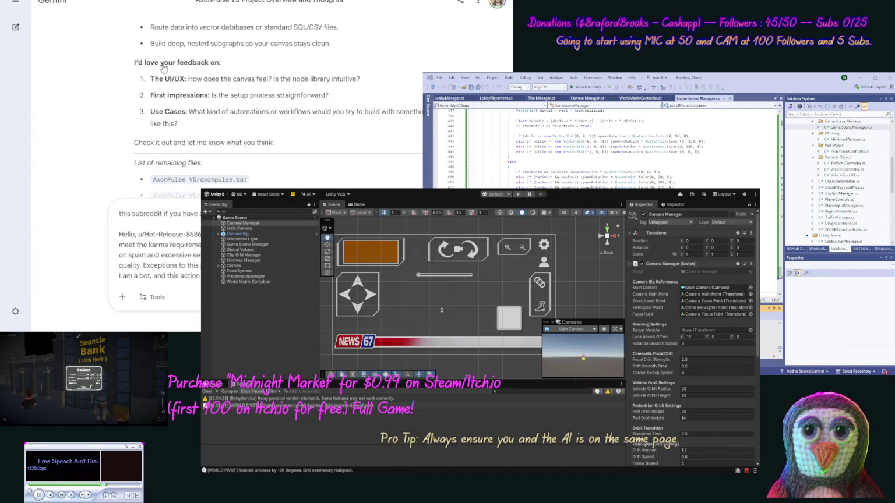
{"action": "scroll", "coordinate": [108, 116], "scroll_direction": "up", "scroll_amount": 5}
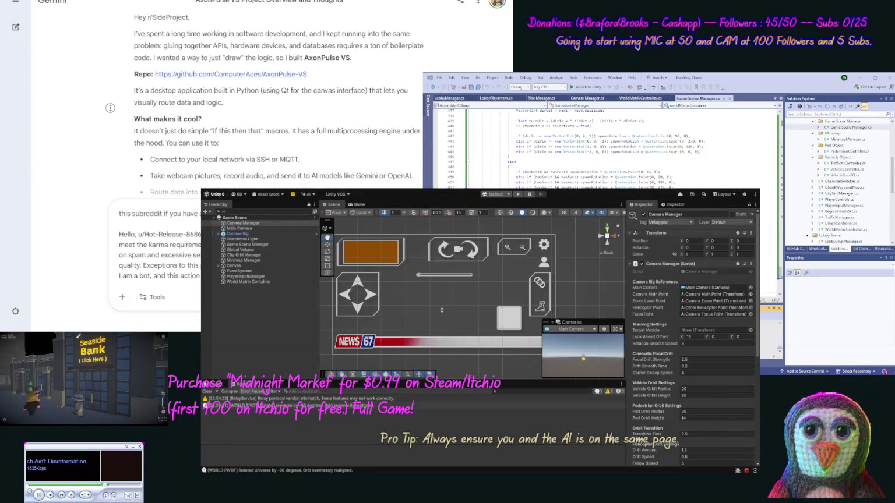
Scroll back up to the r/SideProject draft and add 'r/SideProject we just g…' to the message
{"action": "scroll", "coordinate": [107, 87], "scroll_direction": "up", "scroll_amount": 1}
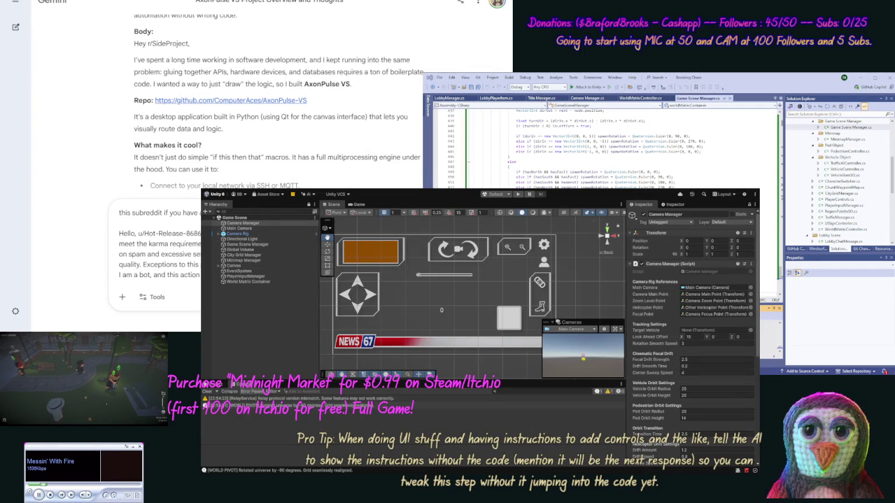
{"action": "type", "text": "r/SideProject "}
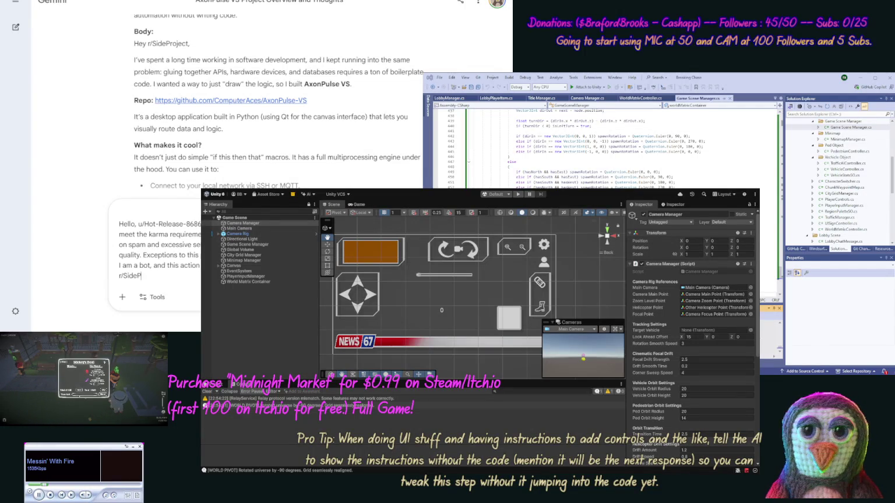
{"action": "type", "text": "we just got"}
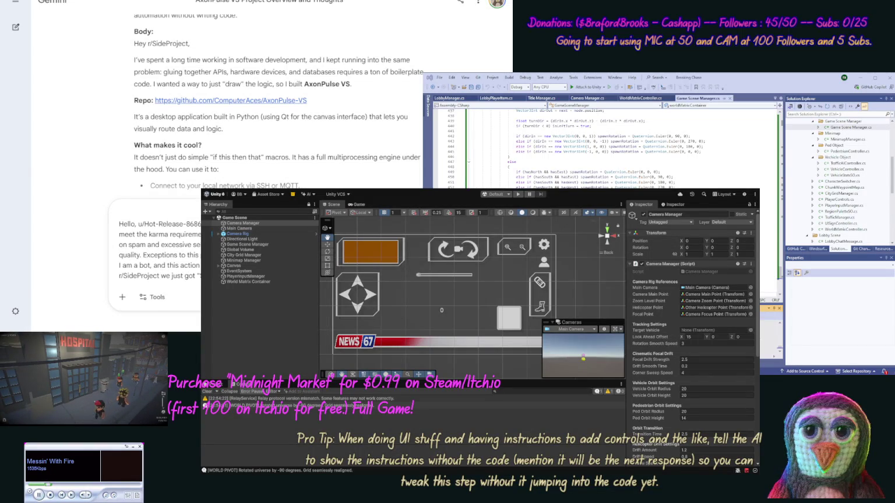
Finish asking that these posts follow each subreddit's rules, and send it
{"action": "type", "text": "these post a little"}
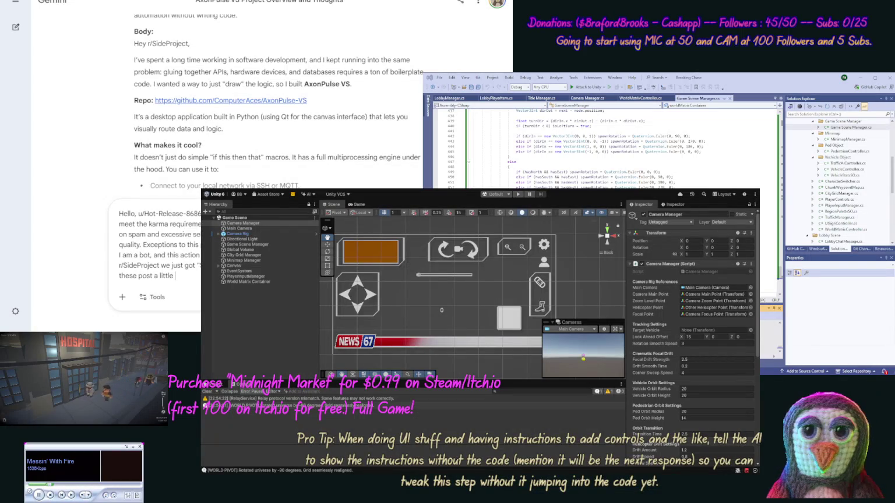
{"action": "key", "text": "BackSpace"}
{"action": "key", "text": "BackSpace"}
{"action": "key", "text": "BackSpace"}
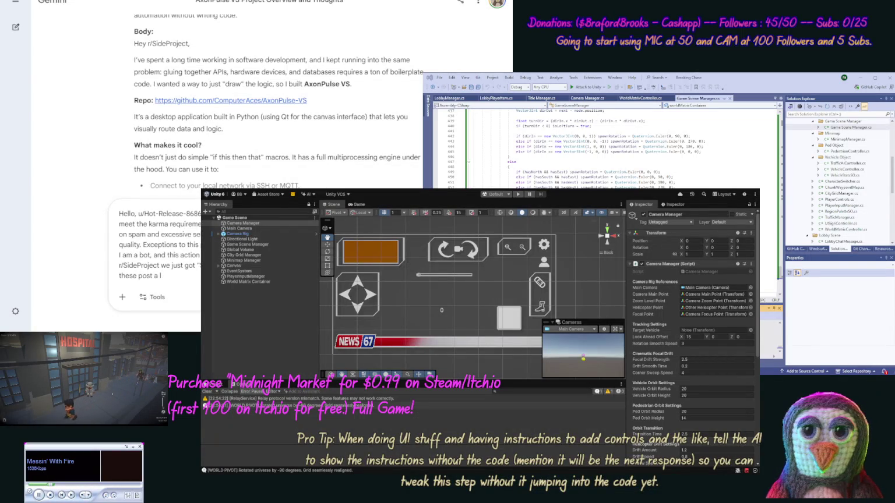
{"action": "type", "text": "follow"}
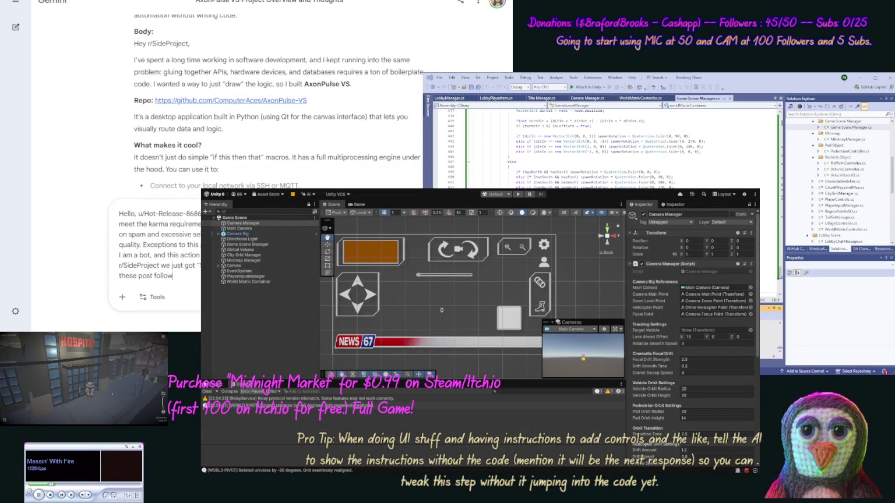
{"action": "type", "text": " each sub"}
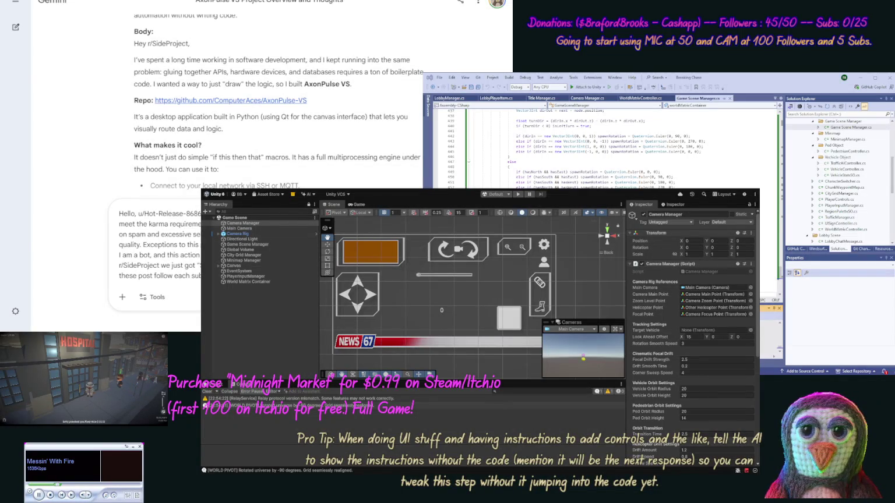
{"action": "key", "text": "Return"}
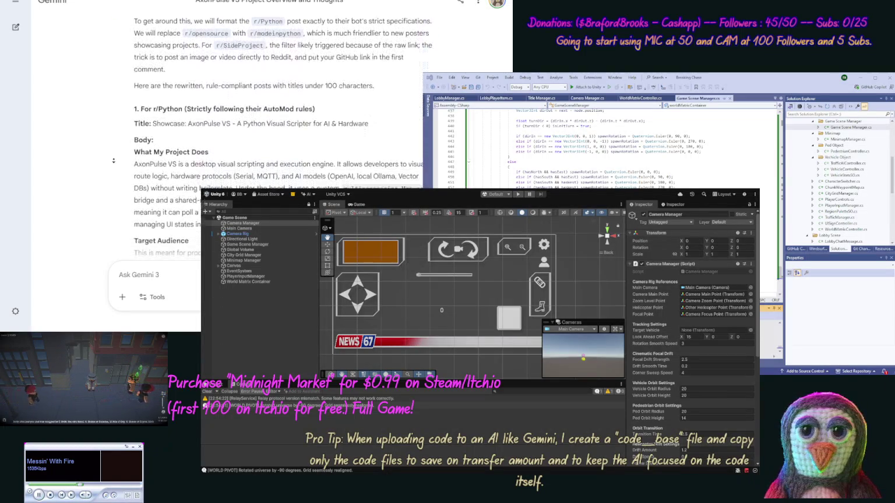
Copy the rewritten r/Python title 'Showcase: AxonPulse VS - A Python Visual Scripter for AI & Hardware'
{"action": "left_click_drag", "start_coordinate": [369, 73], "coordinate": [153, 74]}
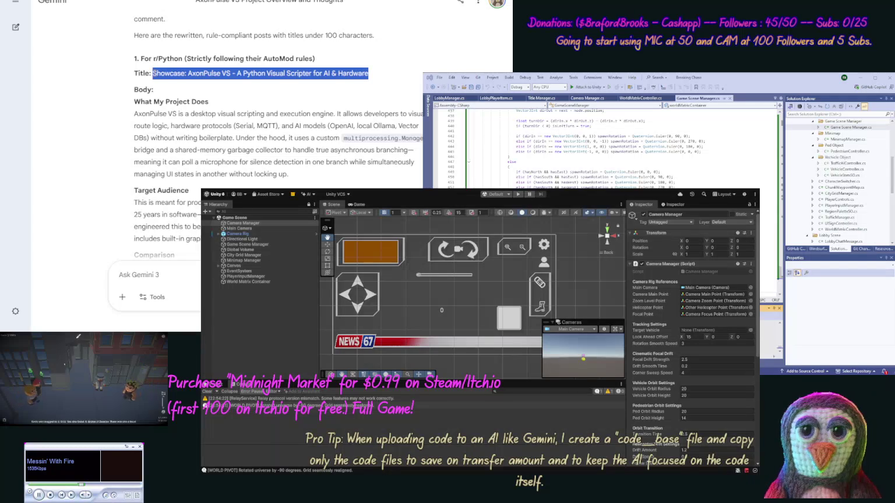
{"action": "key", "text": "alt+Tab"}
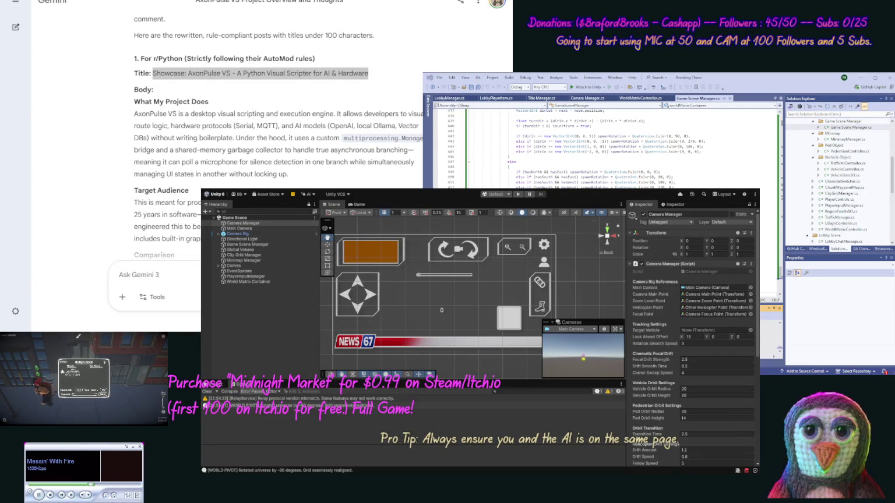
{"action": "left_click", "coordinate": [140, 173]}
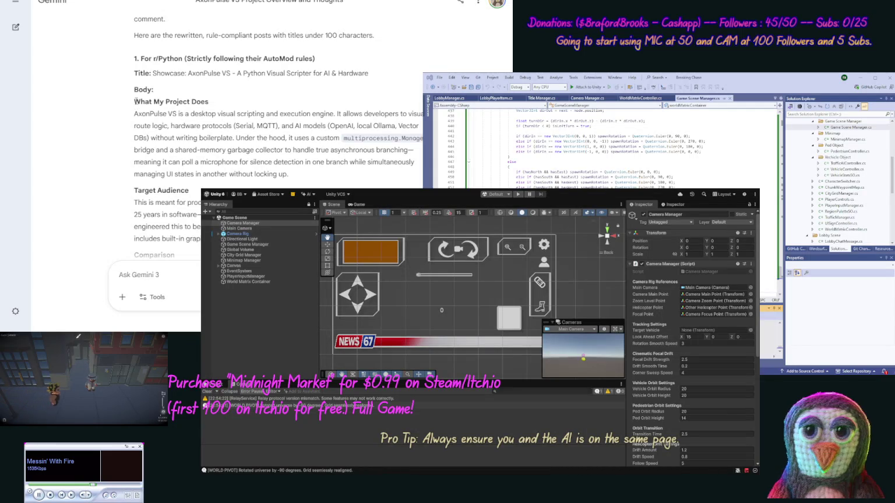
Copy the r/Python post's closing text through the comparison, repo link and tester request
{"action": "mouse_move", "coordinate": [135, 101]}
{"action": "left_mouse_down"}
{"action": "mouse_move", "coordinate": [201, 175]}
{"action": "mouse_move", "coordinate": [198, 257]}
{"action": "mouse_move", "coordinate": [198, 214]}
{"action": "mouse_move", "coordinate": [266, 161]}
{"action": "mouse_move", "coordinate": [281, 167]}
{"action": "left_mouse_up"}
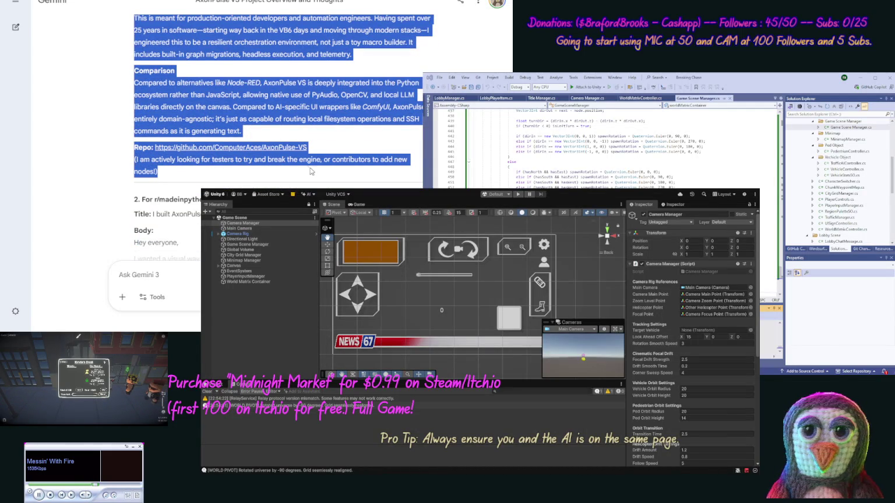
{"action": "key", "text": "alt+Tab"}
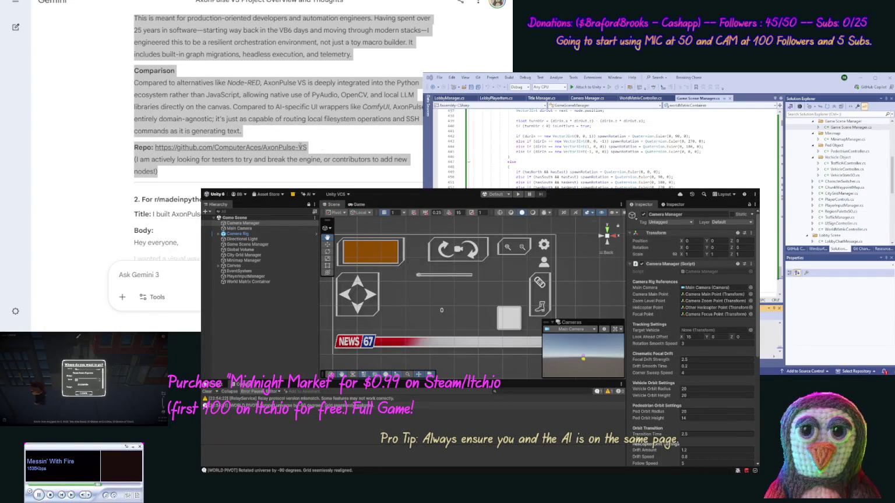
{"action": "left_click", "coordinate": [98, 144]}
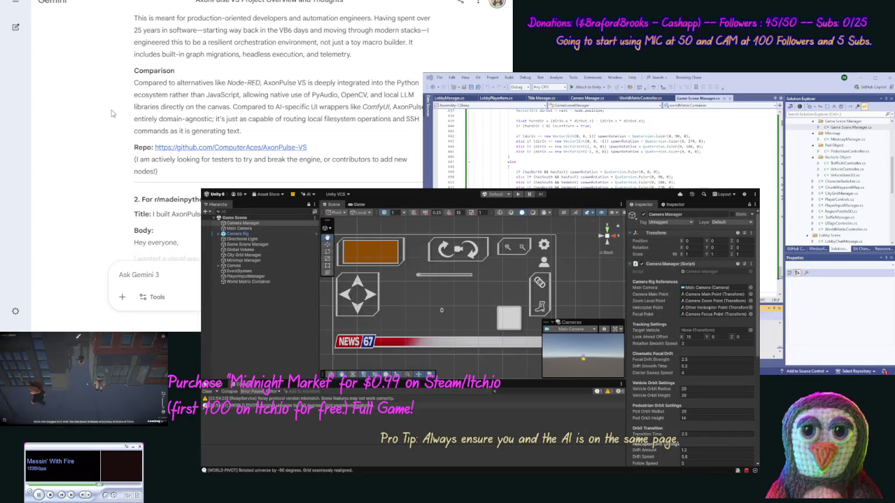
Scroll to the r/madeinpython draft and select its title
{"action": "scroll", "coordinate": [113, 129], "scroll_direction": "down", "scroll_amount": 3}
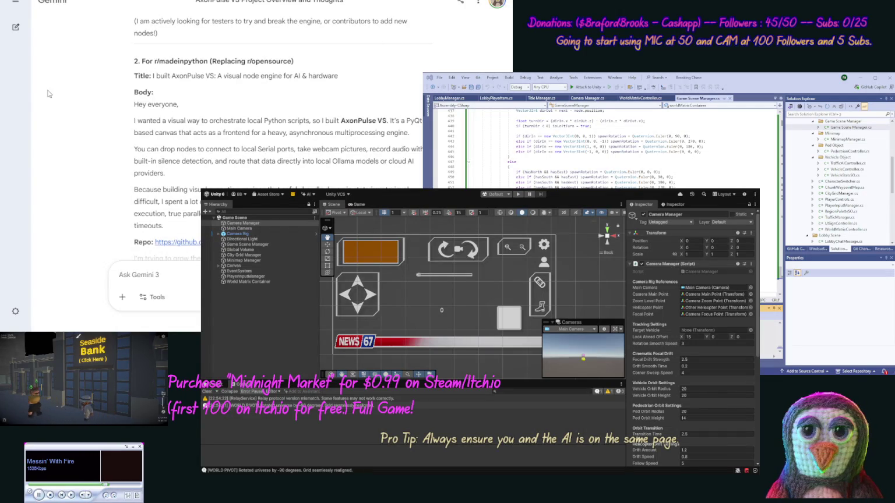
{"action": "mouse_move", "coordinate": [339, 76]}
{"action": "left_mouse_down"}
{"action": "mouse_move", "coordinate": [146, 94]}
{"action": "mouse_move", "coordinate": [153, 76]}
{"action": "left_mouse_up"}
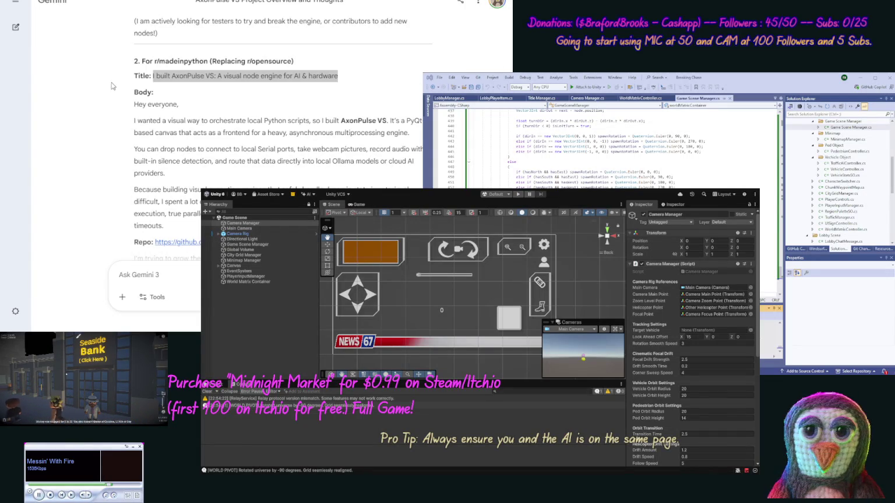
{"action": "left_click", "coordinate": [145, 108]}
Copy the r/madeinpython body down to the feedback and pull requests line
{"action": "mouse_move", "coordinate": [134, 106]}
{"action": "left_mouse_down"}
{"action": "mouse_move", "coordinate": [192, 178]}
{"action": "mouse_move", "coordinate": [198, 260]}
{"action": "mouse_move", "coordinate": [198, 203]}
{"action": "left_mouse_up"}
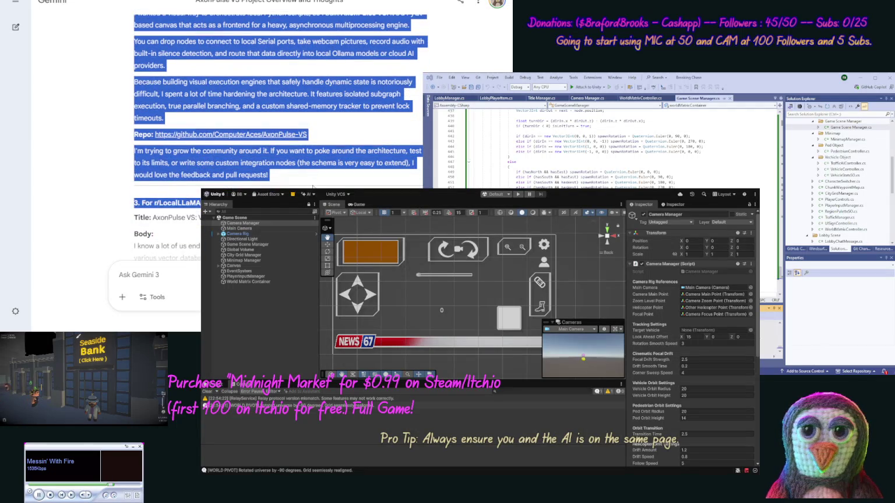
{"action": "left_click_drag", "start_coordinate": [313, 186], "coordinate": [315, 183]}
{"action": "key", "text": "alt+Tab"}
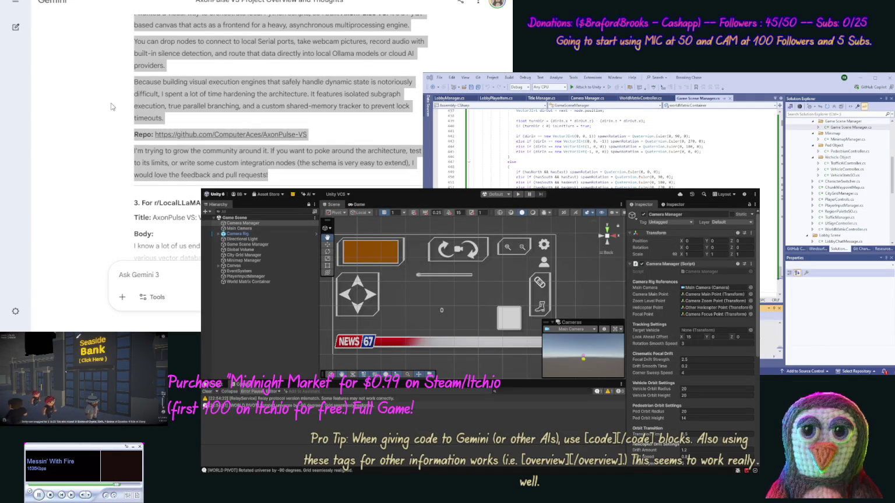
{"action": "left_click", "coordinate": [113, 107]}
Copy the subreddit name LocalLLaMA and the r/LocalLLaMA post title
{"action": "scroll", "coordinate": [112, 107], "scroll_direction": "down", "scroll_amount": 4}
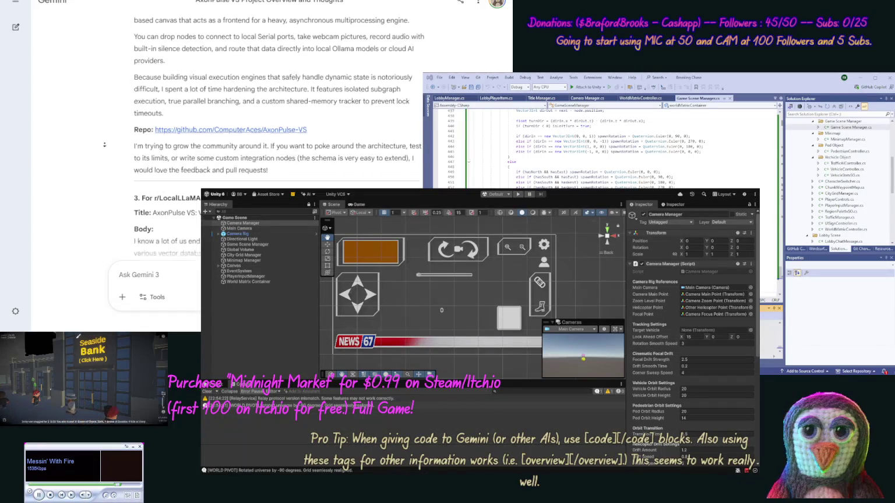
{"action": "scroll", "coordinate": [150, 91], "scroll_direction": "up", "scroll_amount": 1}
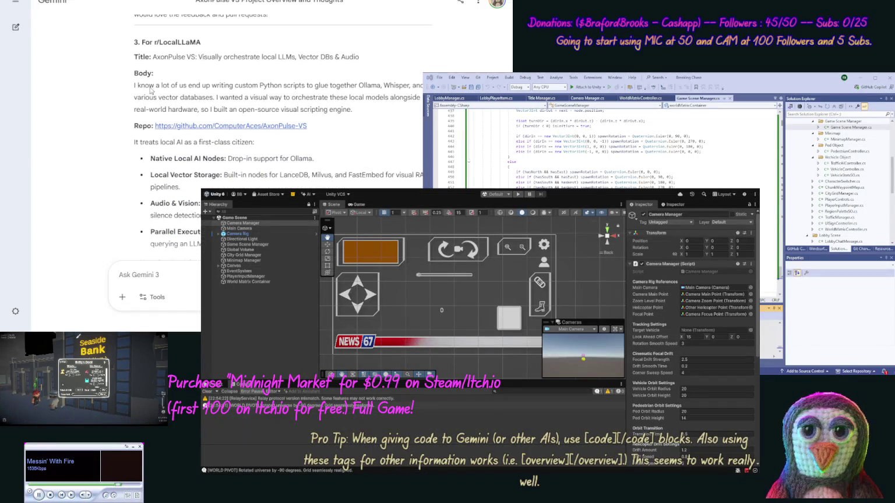
{"action": "double_click", "coordinate": [185, 42]}
{"action": "left_click", "coordinate": [63, 362]}
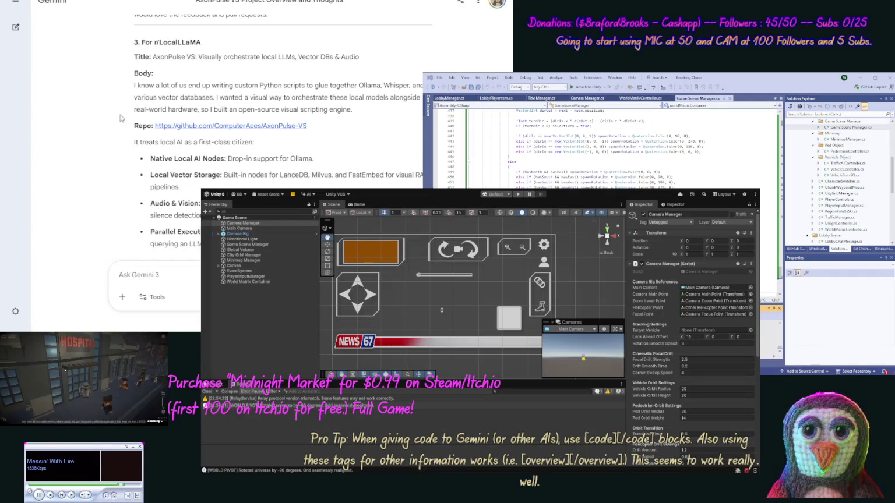
{"action": "left_click_drag", "start_coordinate": [359, 57], "coordinate": [153, 57]}
{"action": "key", "text": "alt+Tab"}
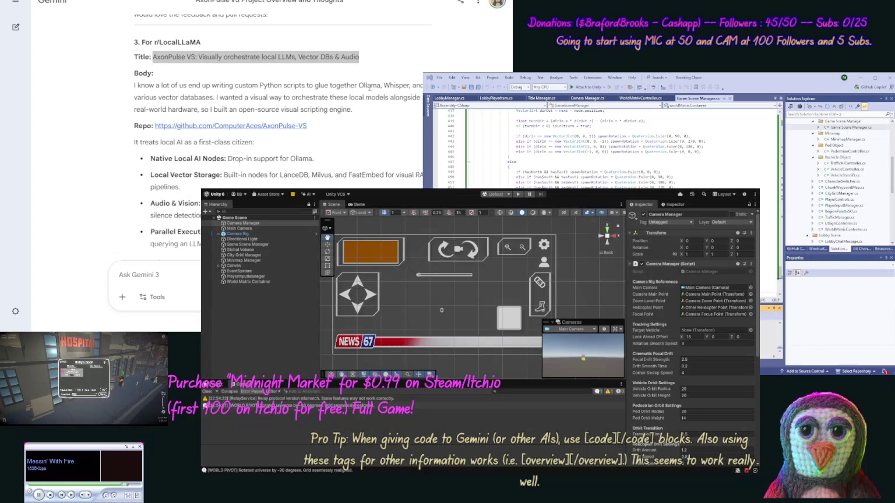
{"action": "left_click", "coordinate": [89, 109]}
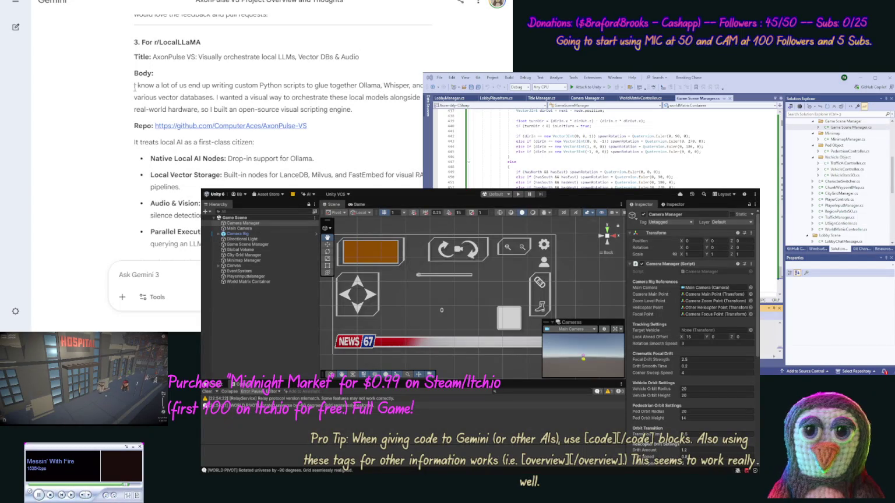
Select the r/LocalLLaMA post's body text, then reselect text near its heading
{"action": "mouse_move", "coordinate": [134, 86]}
{"action": "left_mouse_down"}
{"action": "mouse_move", "coordinate": [192, 233]}
{"action": "mouse_move", "coordinate": [192, 329]}
{"action": "mouse_move", "coordinate": [165, 131]}
{"action": "left_mouse_up"}
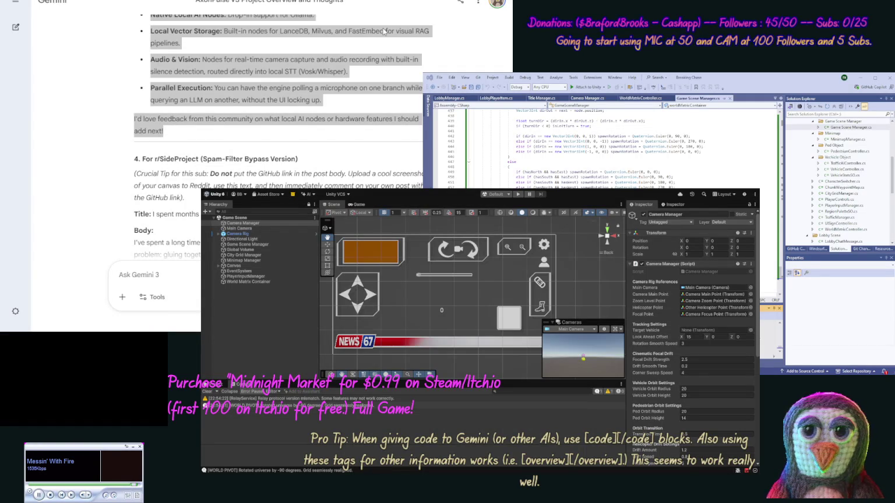
{"action": "left_click", "coordinate": [77, 109]}
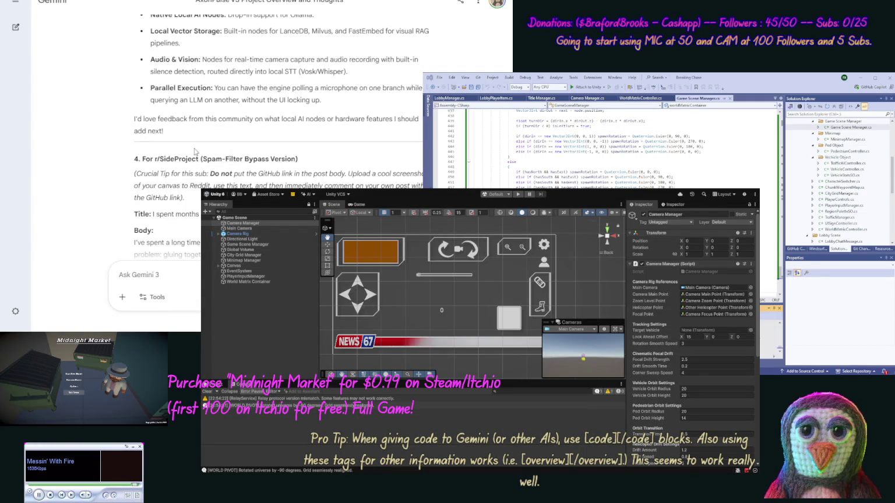
{"action": "scroll", "coordinate": [197, 169], "scroll_direction": "up", "scroll_amount": 2}
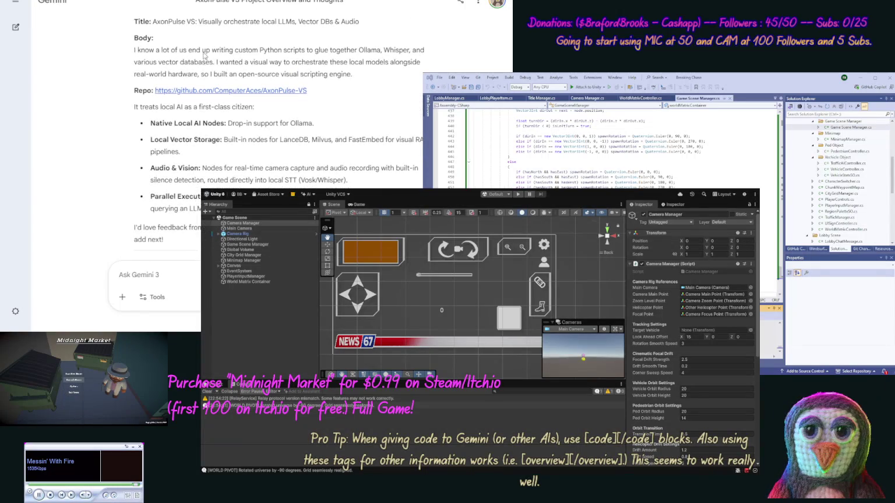
{"action": "scroll", "coordinate": [230, 126], "scroll_direction": "up", "scroll_amount": 1}
{"action": "scroll", "coordinate": [231, 126], "scroll_direction": "up", "scroll_amount": 1}
{"action": "left_click_drag", "start_coordinate": [201, 110], "coordinate": [159, 110]}
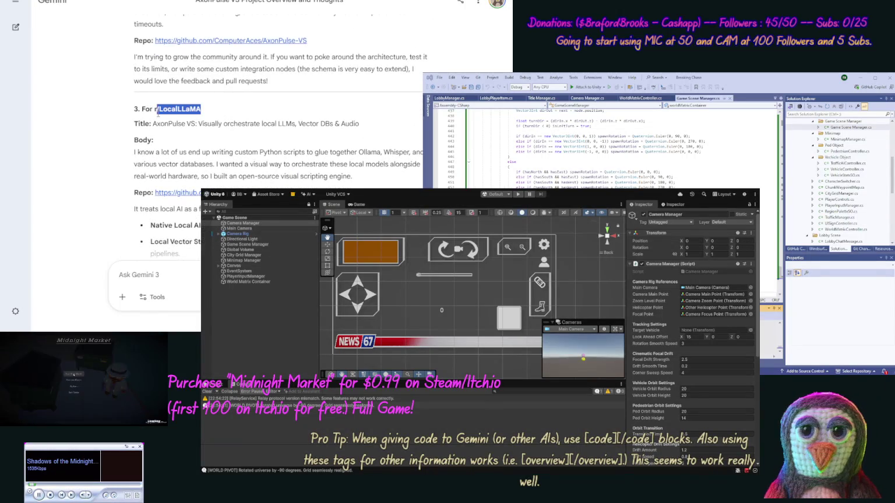
Type a note starting 'Seems "LocalLLaMA"' and ending 'also.)', then select SideProject
{"action": "left_click", "coordinate": [140, 275]}
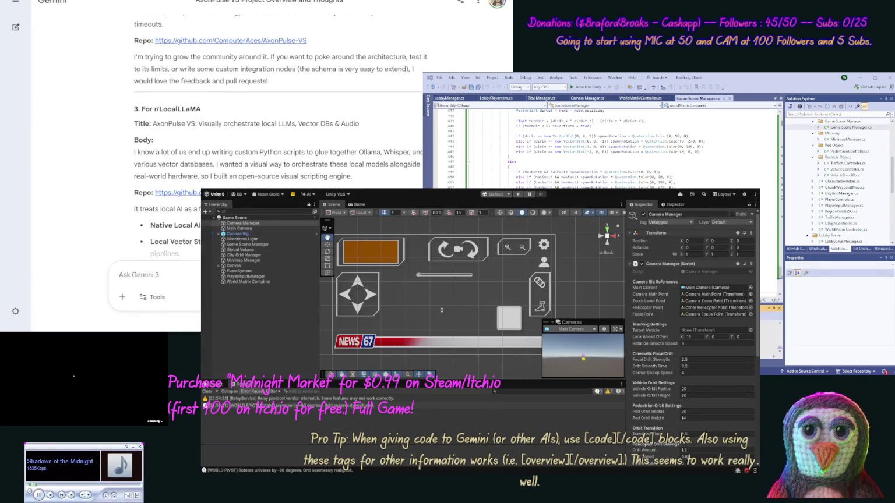
{"action": "type", "text": "Seems \"LocalLLaMA\" I do"}
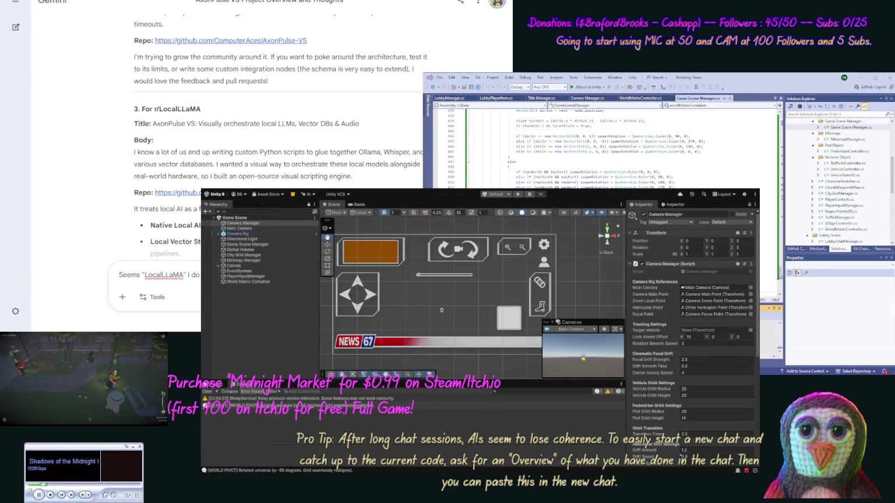
{"action": "type", "text": "also"}
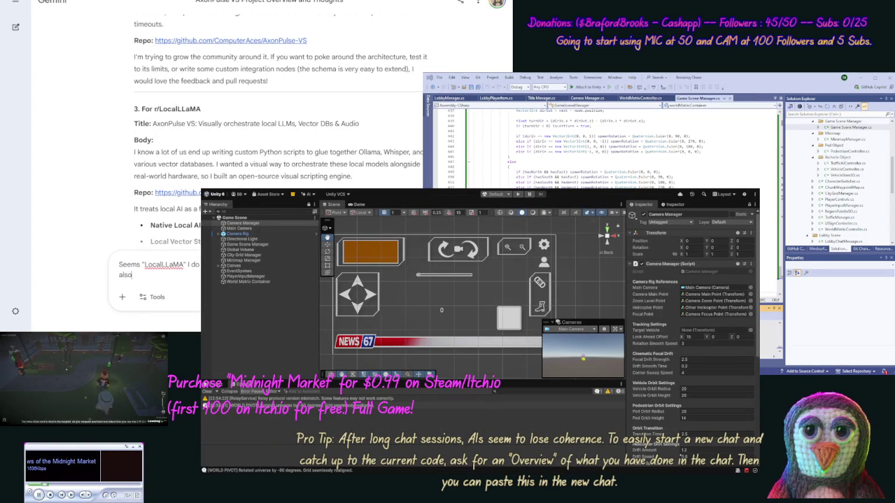
{"action": "type", "text": ".)"}
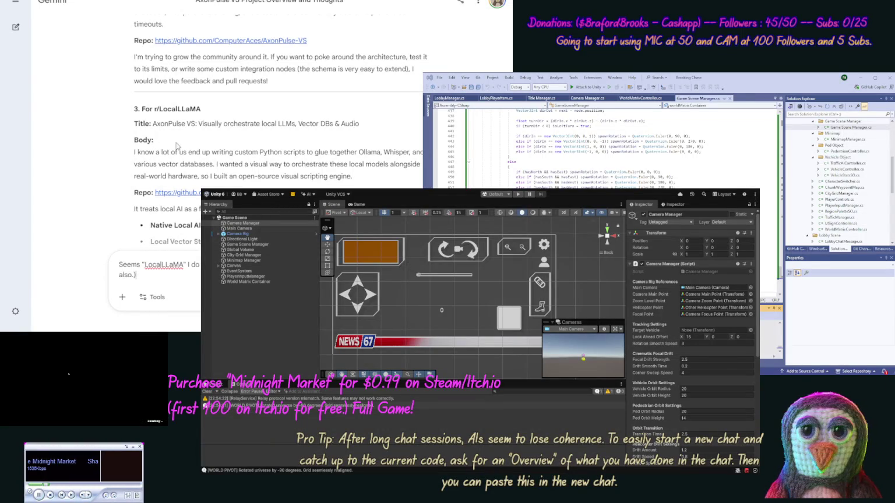
{"action": "scroll", "coordinate": [142, 100], "scroll_direction": "down", "scroll_amount": 6}
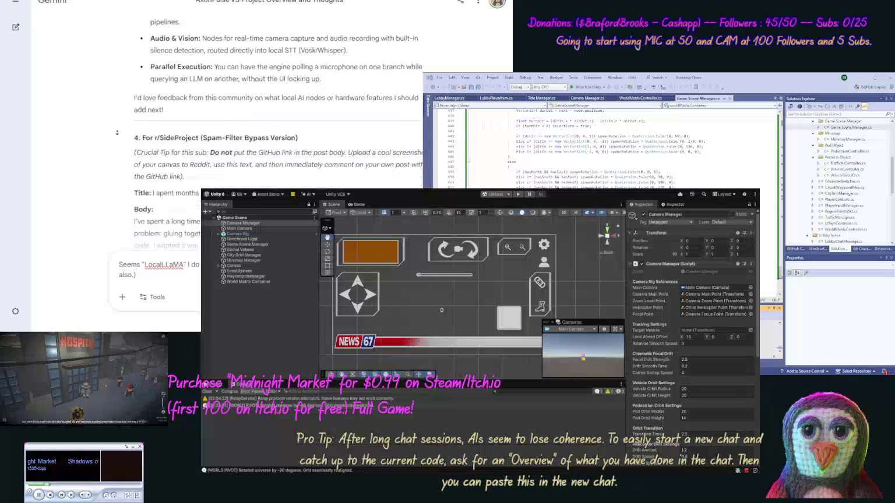
{"action": "double_click", "coordinate": [179, 35]}
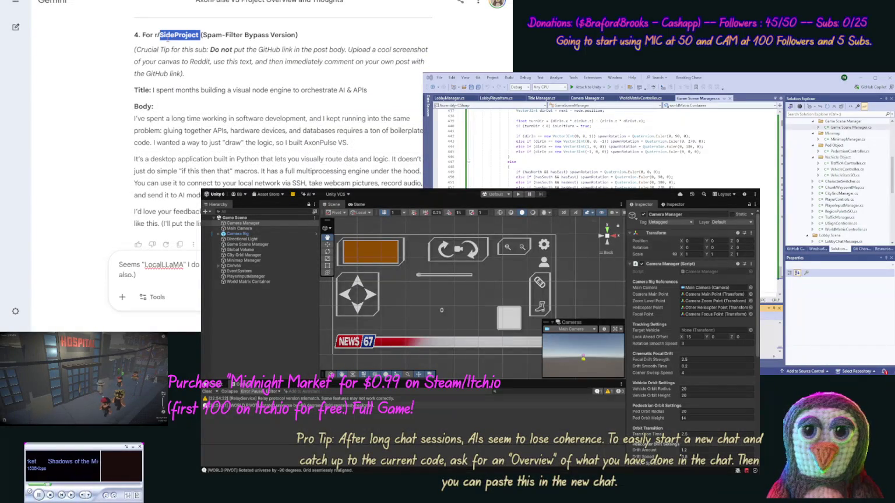
Copy the subreddit name SideProject and the title 'I spent months building a visual node engine to orchestrate AI & APIs'
{"action": "key", "text": "alt+Tab"}
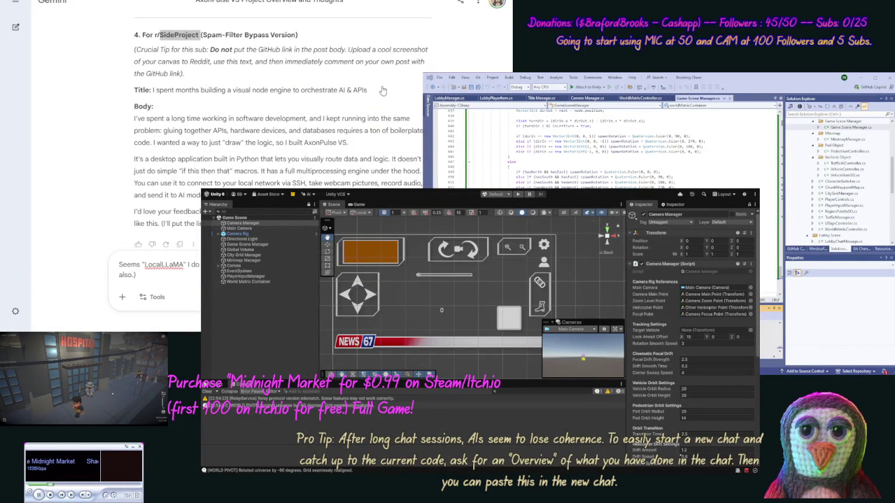
{"action": "left_click", "coordinate": [102, 109]}
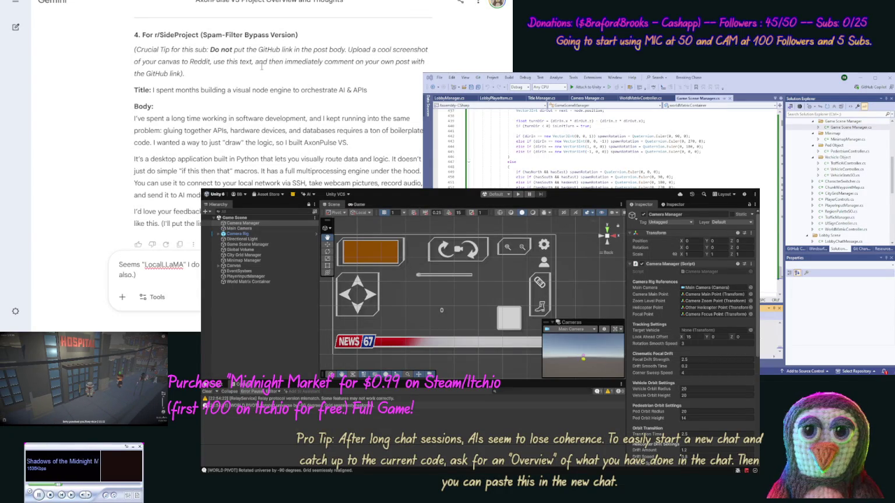
{"action": "left_click_drag", "start_coordinate": [153, 91], "coordinate": [404, 95]}
{"action": "key", "text": "alt+Tab"}
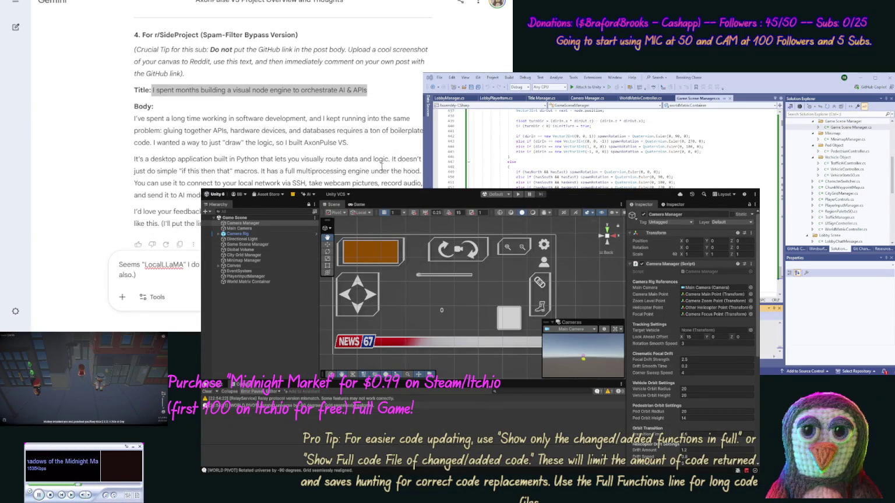
Copy the r/SideProject draft's body paragraphs
{"action": "left_click", "coordinate": [140, 105]}
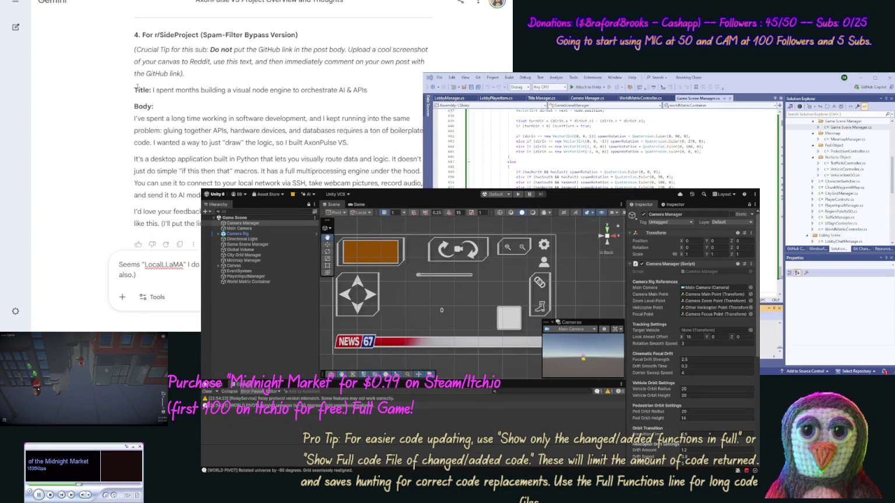
{"action": "mouse_move", "coordinate": [133, 119]}
{"action": "left_mouse_down"}
{"action": "mouse_move", "coordinate": [198, 201]}
{"action": "mouse_move", "coordinate": [198, 216]}
{"action": "left_mouse_up"}
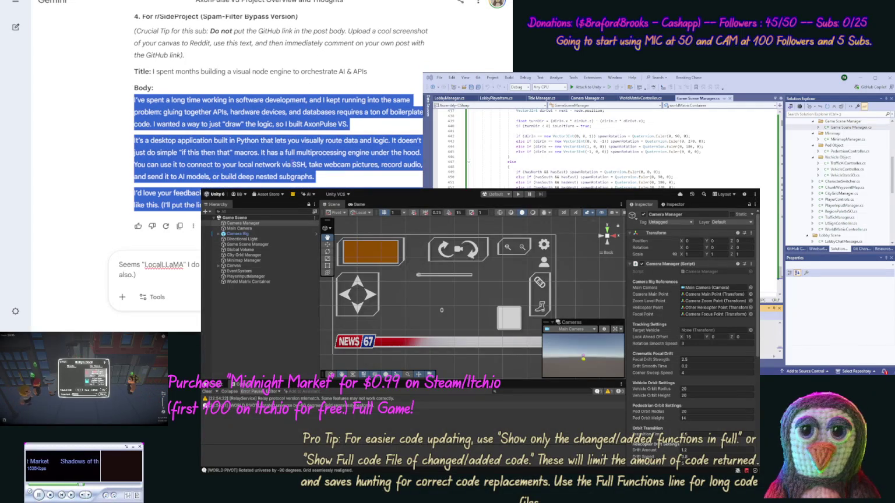
{"action": "key", "text": "alt+Tab"}
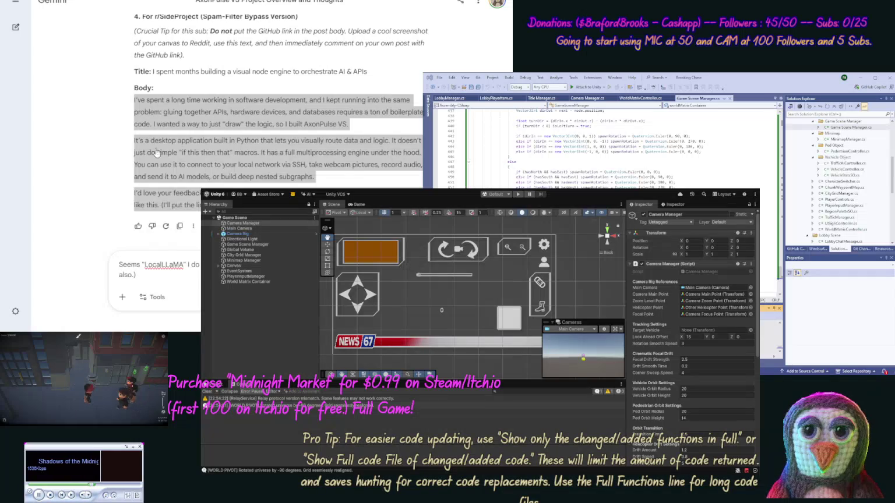
Add 'And SideProject is just being a pain...' to the pending message and send it
{"action": "left_click", "coordinate": [82, 187]}
{"action": "type", "text": "And Side"}
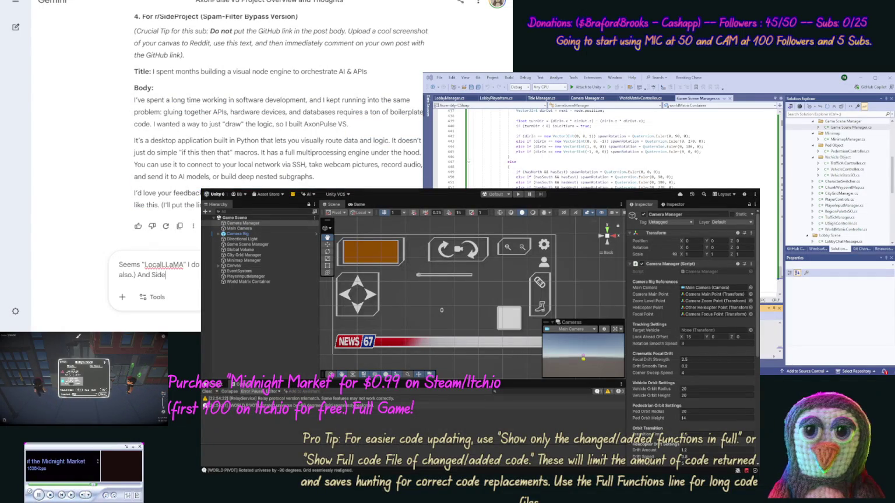
{"action": "type", "text": "Project is ju"}
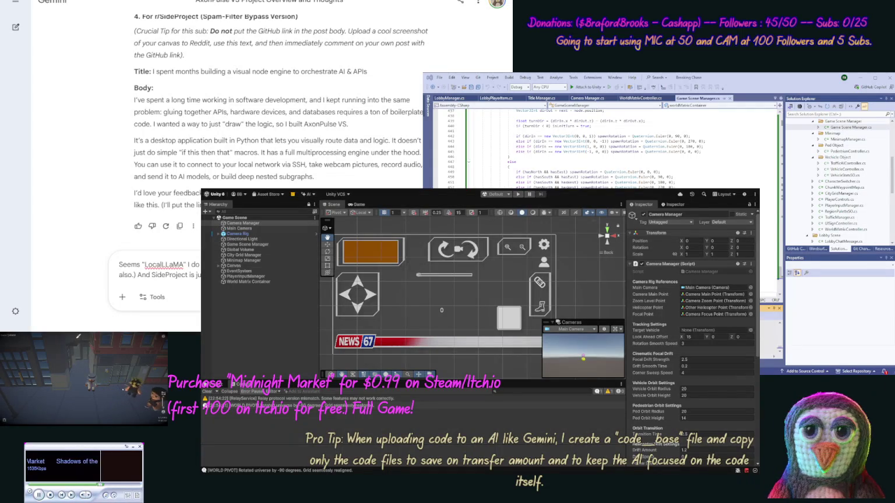
{"action": "key", "text": "Return"}
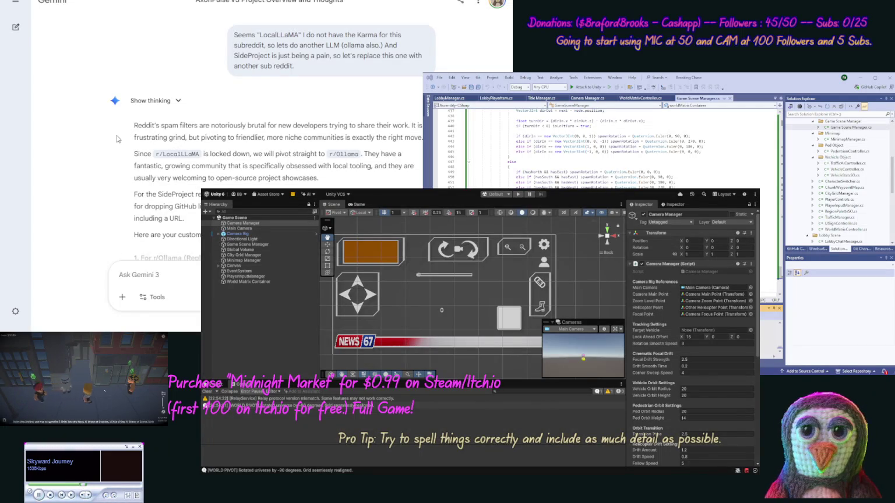
Scroll down to the '1. For r/Ollama' draft and select the word Ollama
{"action": "scroll", "coordinate": [117, 143], "scroll_direction": "down", "scroll_amount": 2}
{"action": "scroll", "coordinate": [117, 161], "scroll_direction": "down", "scroll_amount": 5}
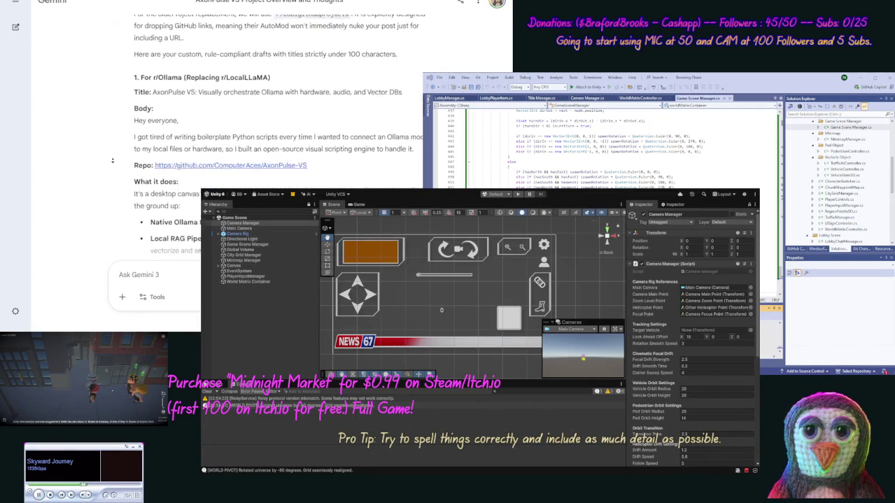
{"action": "double_click", "coordinate": [175, 30]}
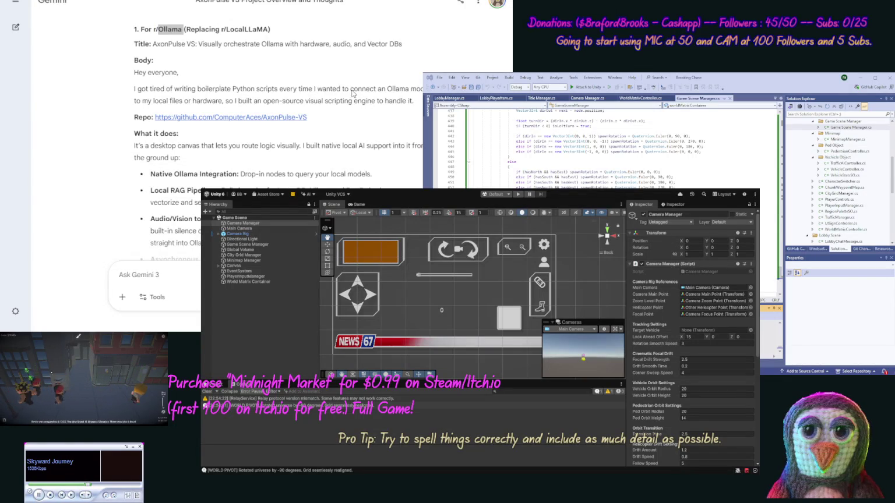
Copy the title 'AxonPulse VS: Visually orchestrate Ollama with hardware, audio, and Vector DBs' and the r/Ollama body text
{"action": "left_click", "coordinate": [164, 110]}
{"action": "left_click_drag", "start_coordinate": [410, 46], "coordinate": [156, 44]}
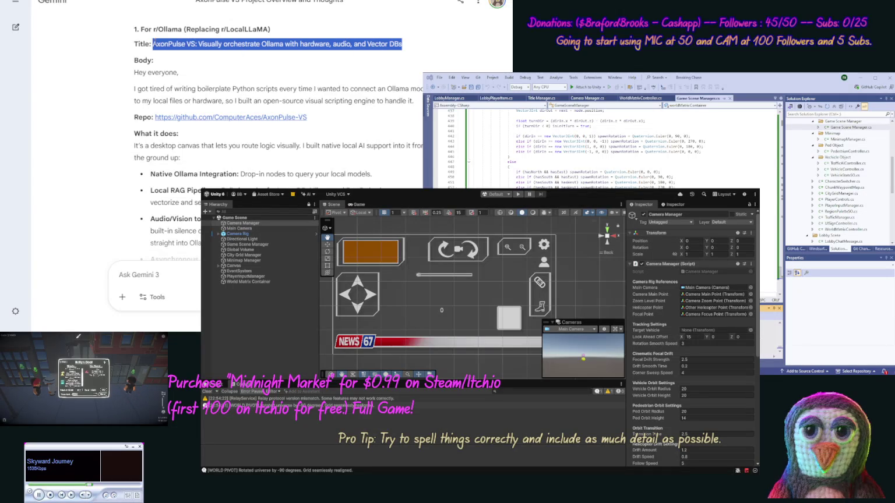
{"action": "key", "text": "ctrl+c"}
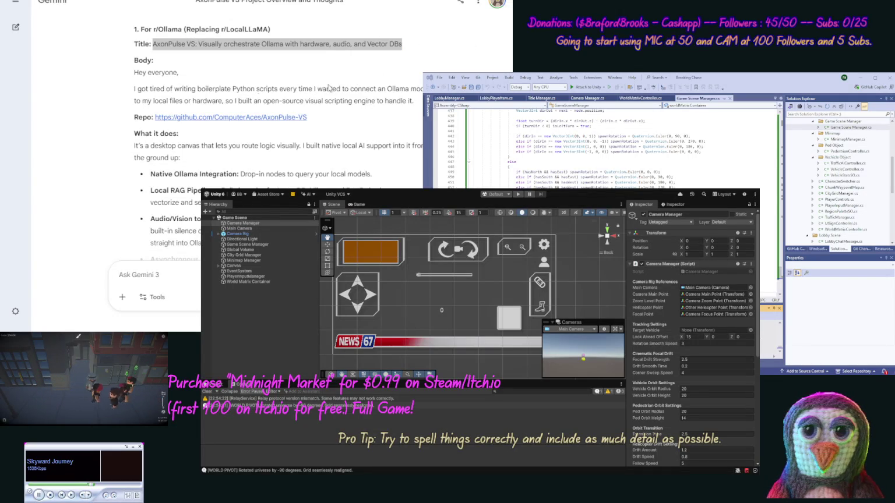
{"action": "left_click", "coordinate": [111, 92]}
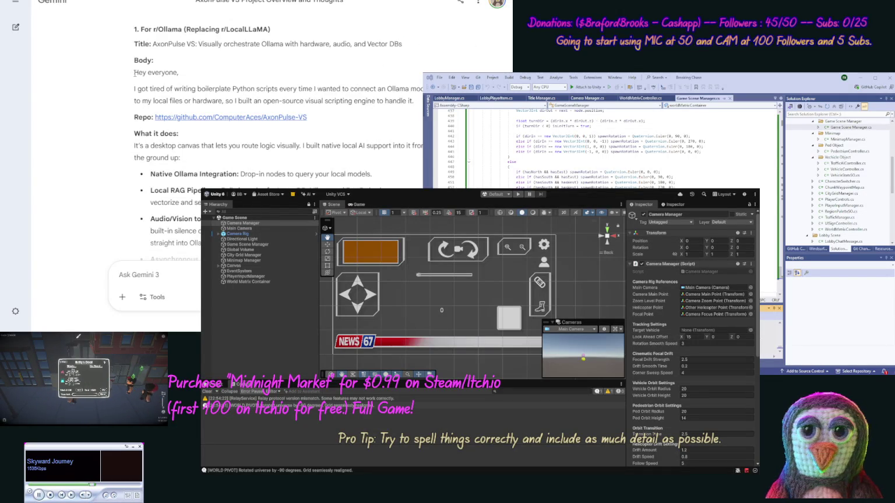
{"action": "mouse_move", "coordinate": [134, 88]}
{"action": "left_mouse_down"}
{"action": "mouse_move", "coordinate": [208, 175]}
{"action": "mouse_move", "coordinate": [152, 248]}
{"action": "mouse_move", "coordinate": [174, 262]}
{"action": "mouse_move", "coordinate": [291, 175]}
{"action": "mouse_move", "coordinate": [392, 45]}
{"action": "left_mouse_up"}
{"action": "key", "text": "alt+Tab"}
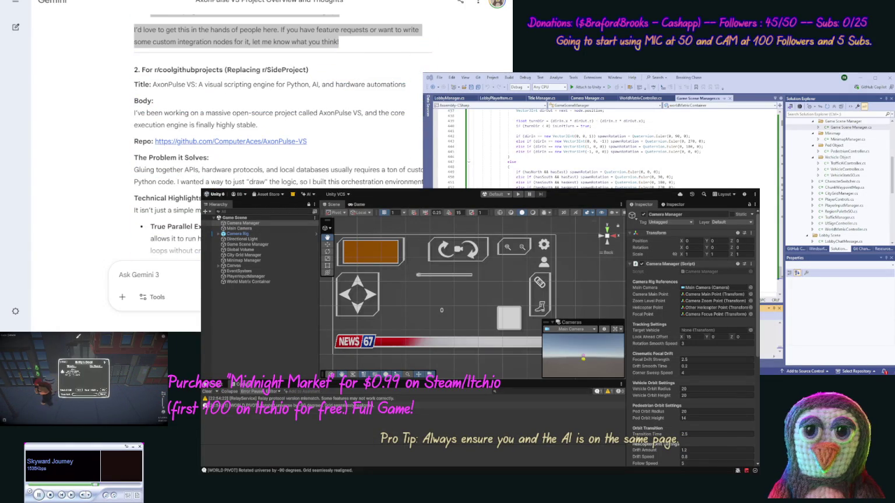
{"action": "left_click", "coordinate": [200, 117]}
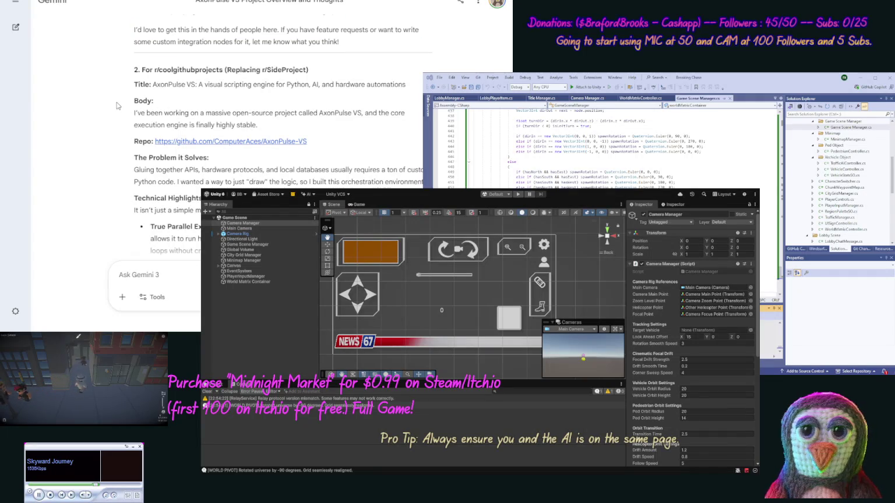
Copy the subreddit name coolgithubprojects and its post title 'AxonPulse VS: A visual scripting engine for Python, AI, and hardware automations'
{"action": "double_click", "coordinate": [175, 69]}
{"action": "key", "text": "alt+Tab"}
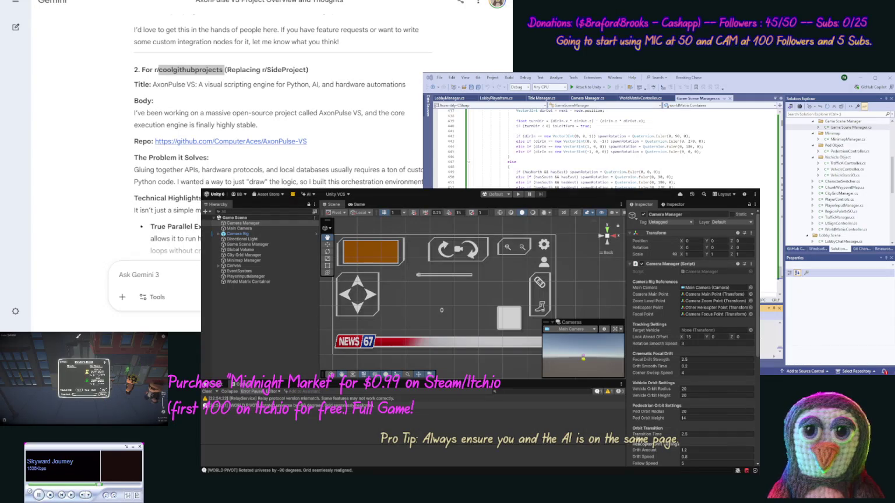
{"action": "left_click", "coordinate": [96, 74]}
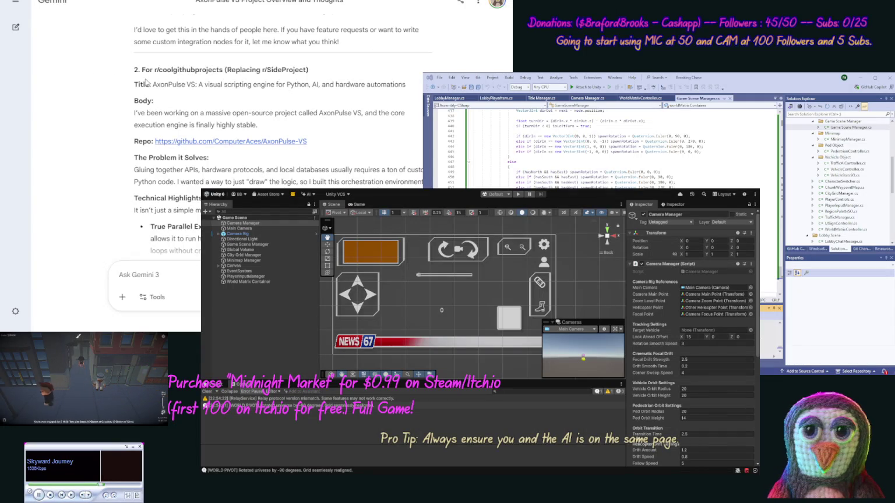
{"action": "left_click_drag", "start_coordinate": [152, 84], "coordinate": [411, 89]}
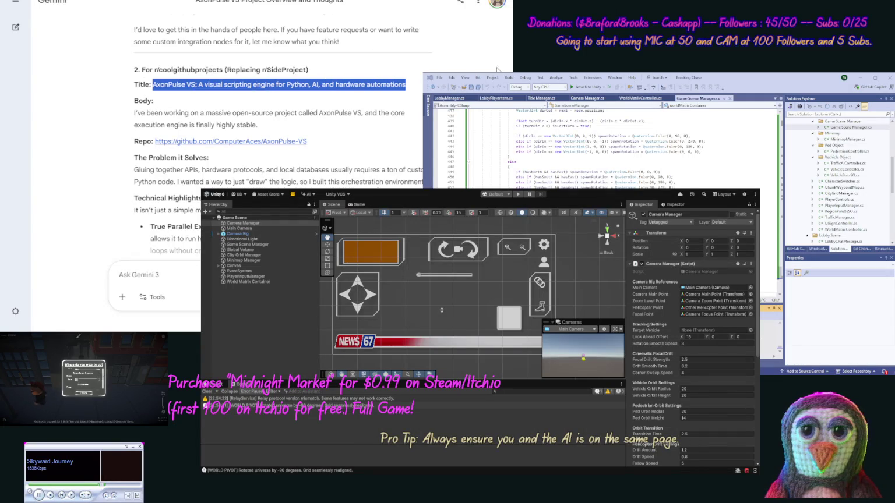
{"action": "key", "text": "alt+Tab"}
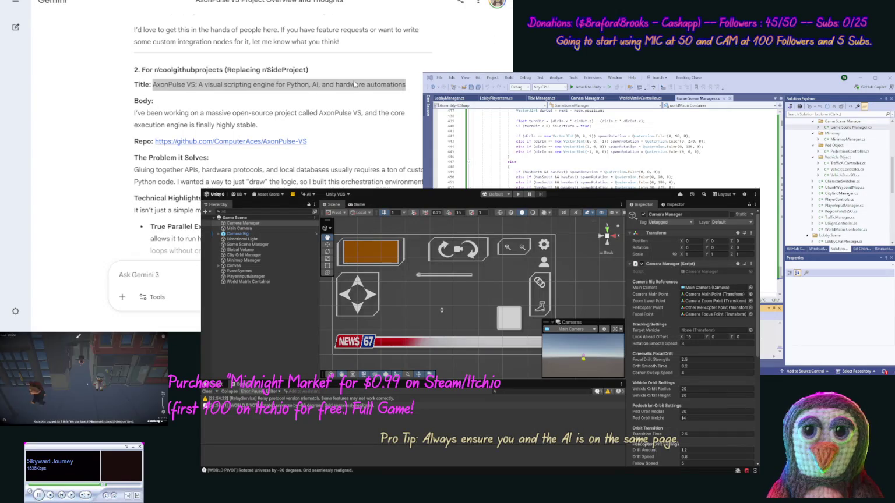
Copy the r/coolgithubprojects body from 'I've been working' through 'Nested Subgraphs'
{"action": "left_click", "coordinate": [81, 91]}
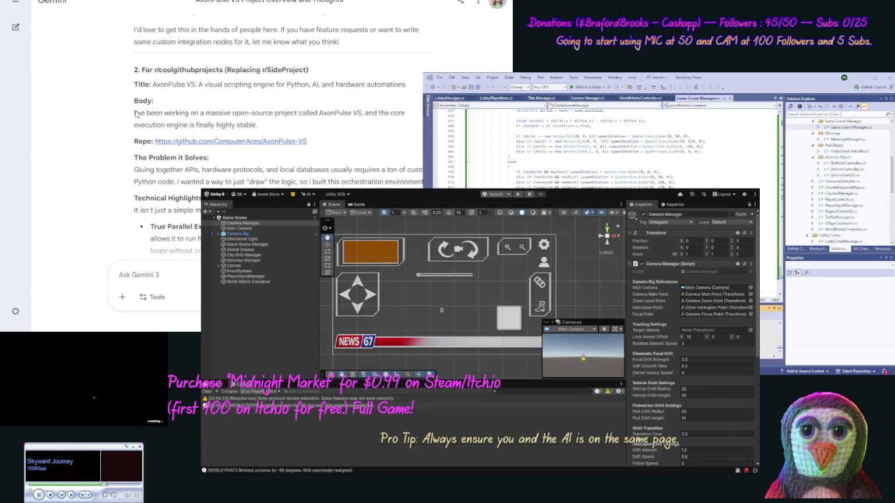
{"action": "mouse_move", "coordinate": [133, 115]}
{"action": "left_mouse_down"}
{"action": "mouse_move", "coordinate": [166, 126]}
{"action": "mouse_move", "coordinate": [175, 230]}
{"action": "mouse_move", "coordinate": [193, 259]}
{"action": "mouse_move", "coordinate": [279, 174]}
{"action": "mouse_move", "coordinate": [332, 182]}
{"action": "left_mouse_up"}
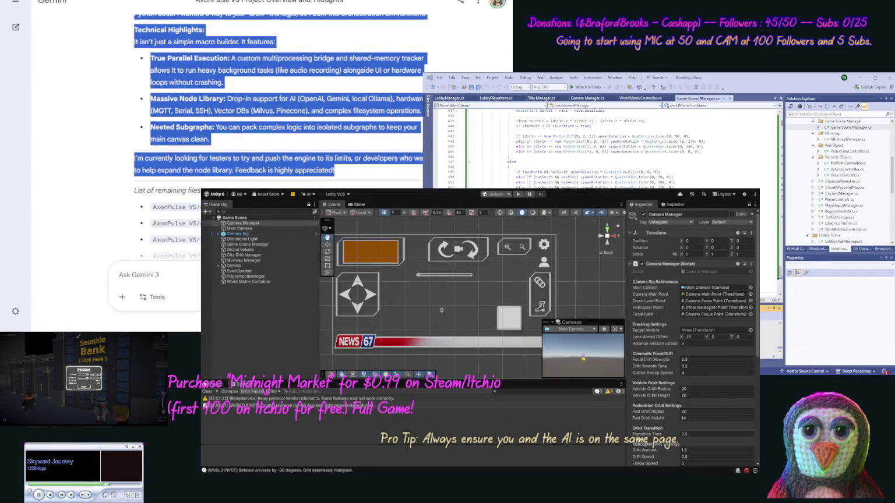
{"action": "key", "text": "alt+Tab"}
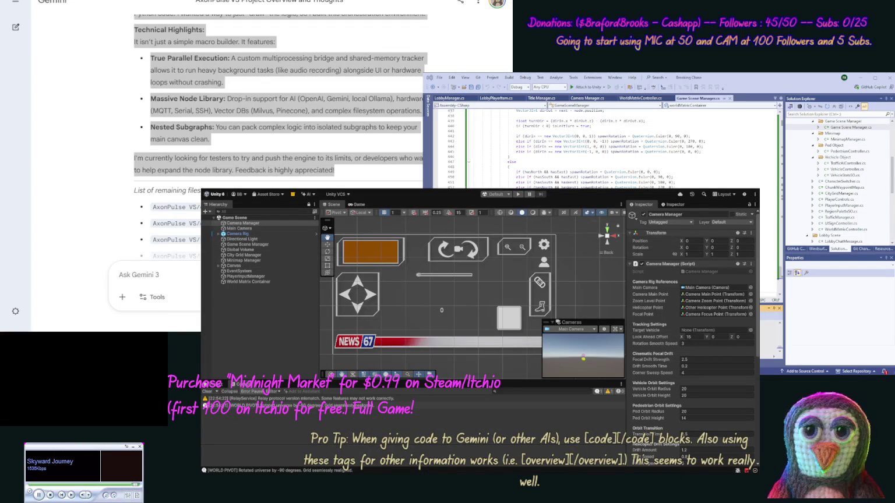
{"action": "left_click", "coordinate": [99, 87]}
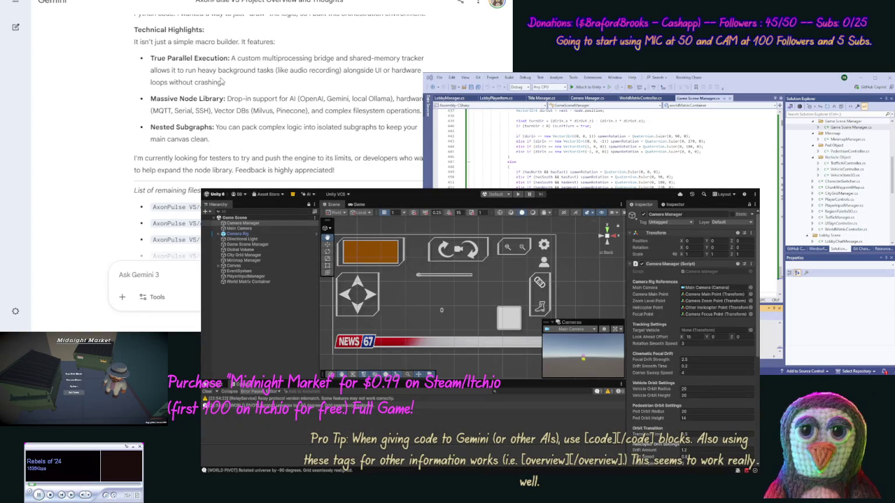
Send Gemini the 'Ok good start I have got…' update ending 'good start, your thoughts?'
{"action": "scroll", "coordinate": [220, 81], "scroll_direction": "down", "scroll_amount": 10}
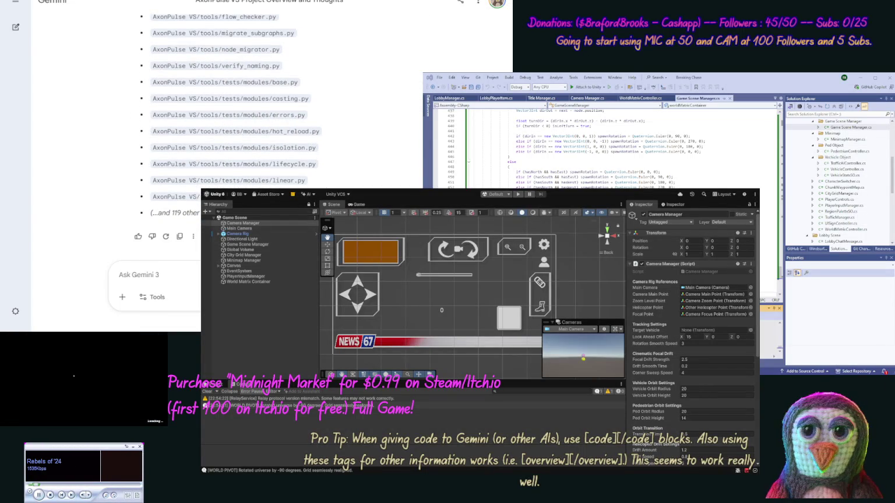
{"action": "type", "text": "Ok go"}
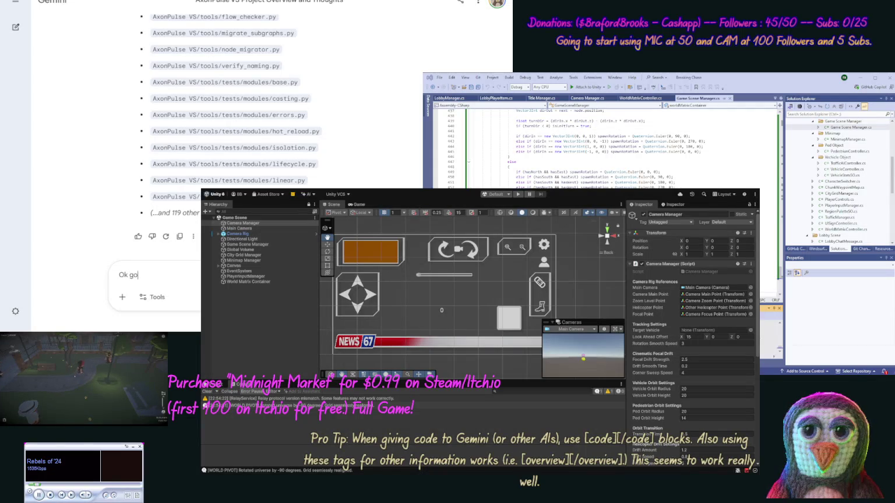
{"action": "type", "text": "od start I have got p"}
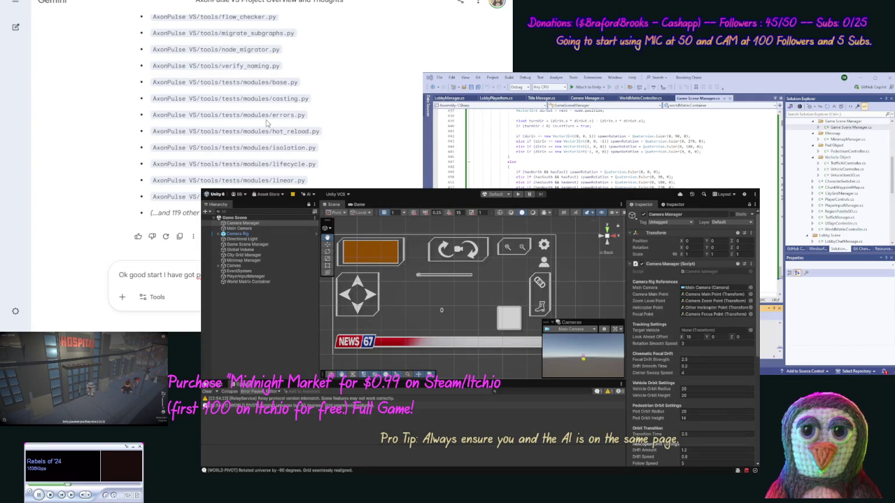
{"action": "type", "text": "good"}
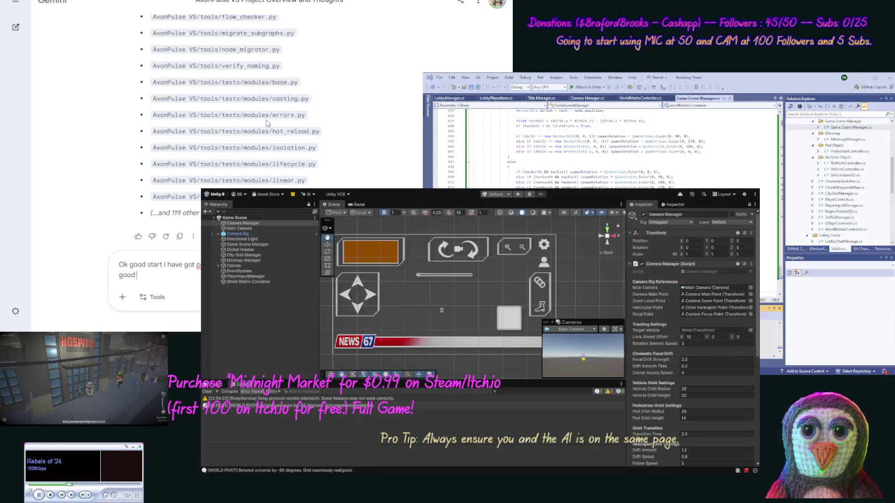
{"action": "type", "text": " start, your thoughts?"}
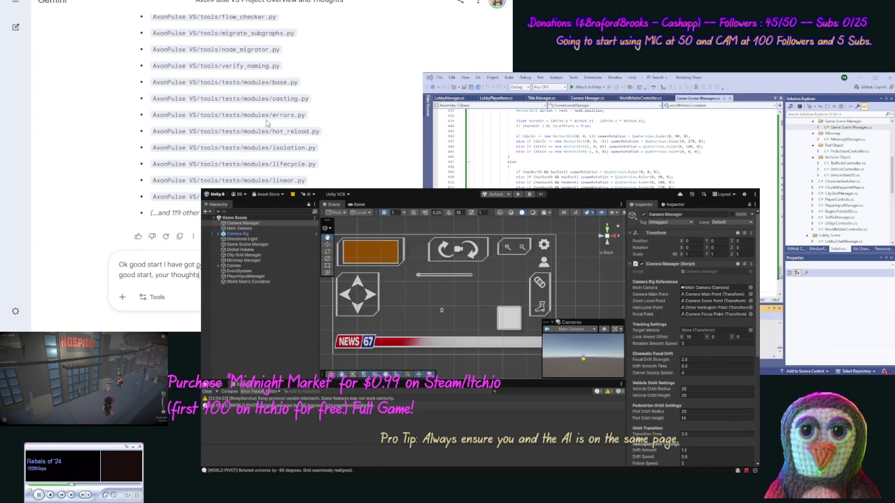
{"action": "key", "text": "Return"}
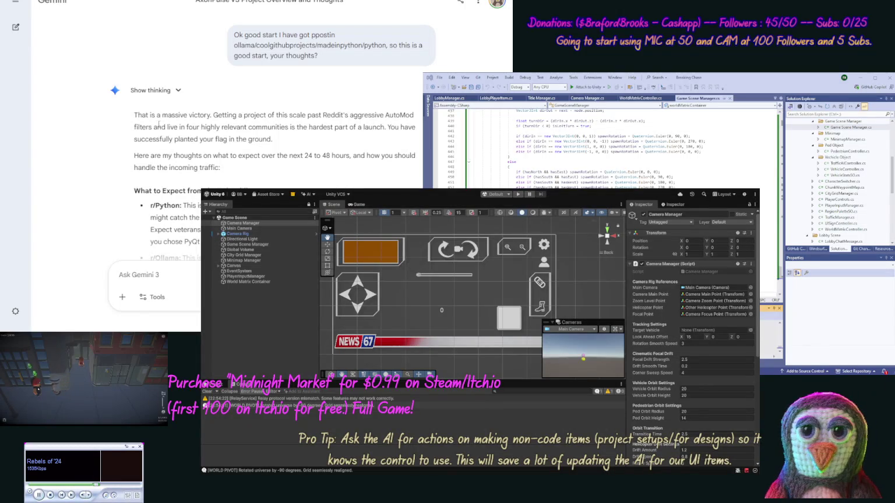
Scroll down to read Gemini's 'What to Expect from the Subreddits' breakdown, starting at r/Python
{"action": "scroll", "coordinate": [163, 126], "scroll_direction": "down", "scroll_amount": 5}
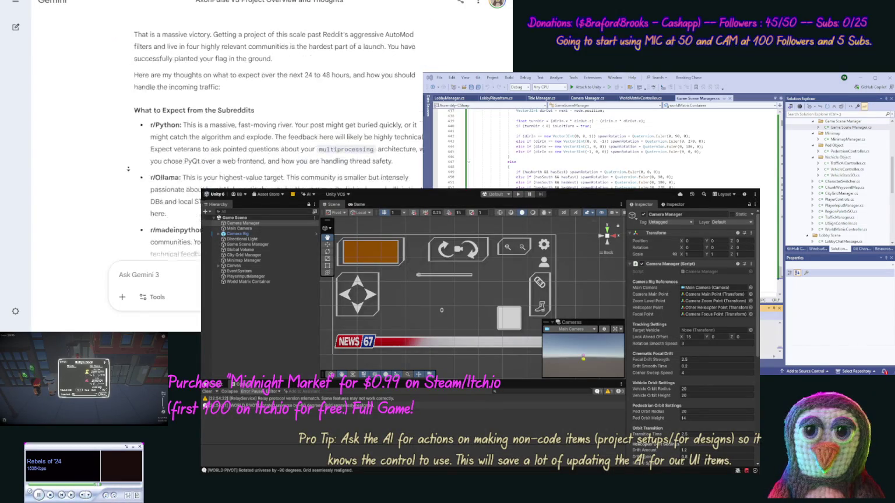
{"action": "scroll", "coordinate": [329, 78], "scroll_direction": "up", "scroll_amount": 1}
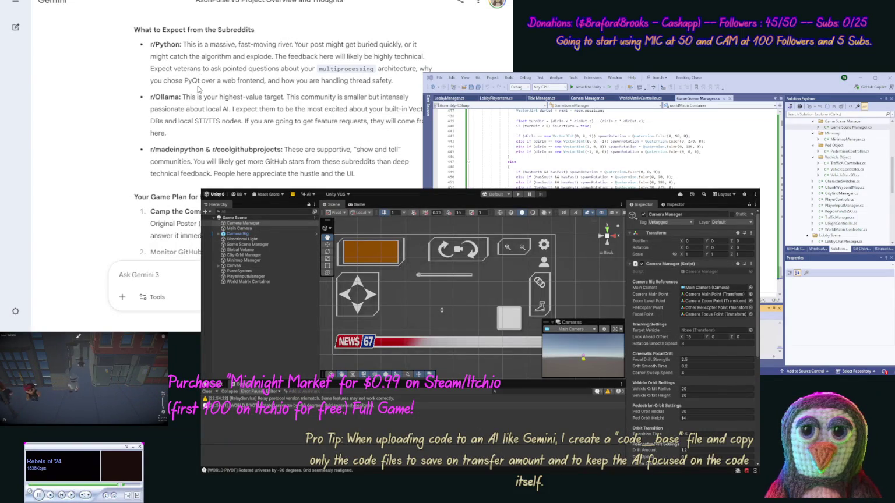
{"action": "scroll", "coordinate": [196, 86], "scroll_direction": "down", "scroll_amount": 2}
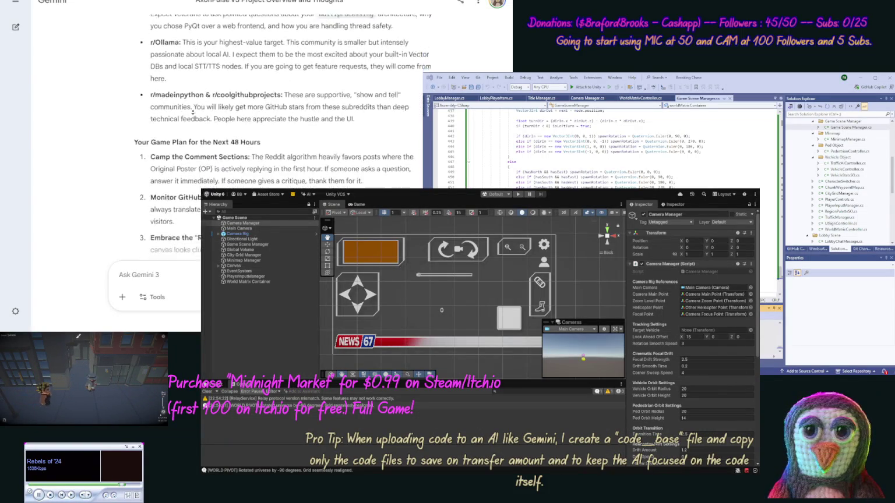
{"action": "scroll", "coordinate": [192, 115], "scroll_direction": "down", "scroll_amount": 1}
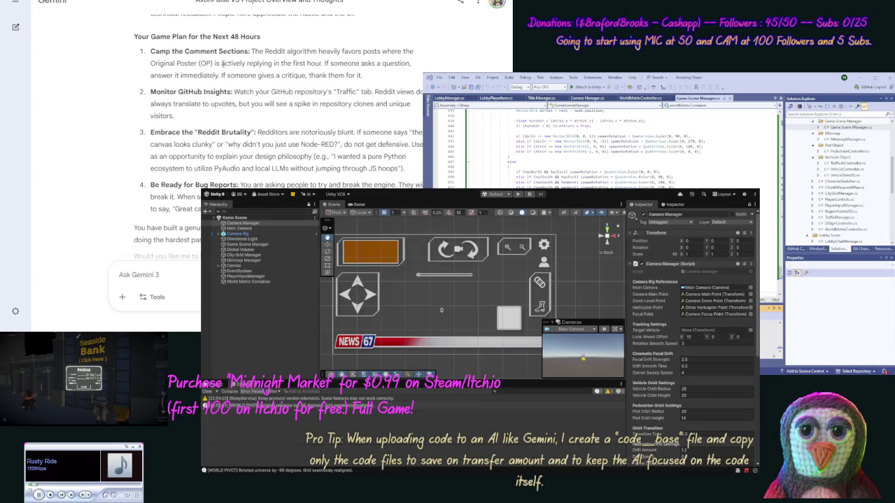
{"action": "scroll", "coordinate": [222, 64], "scroll_direction": "down", "scroll_amount": 2}
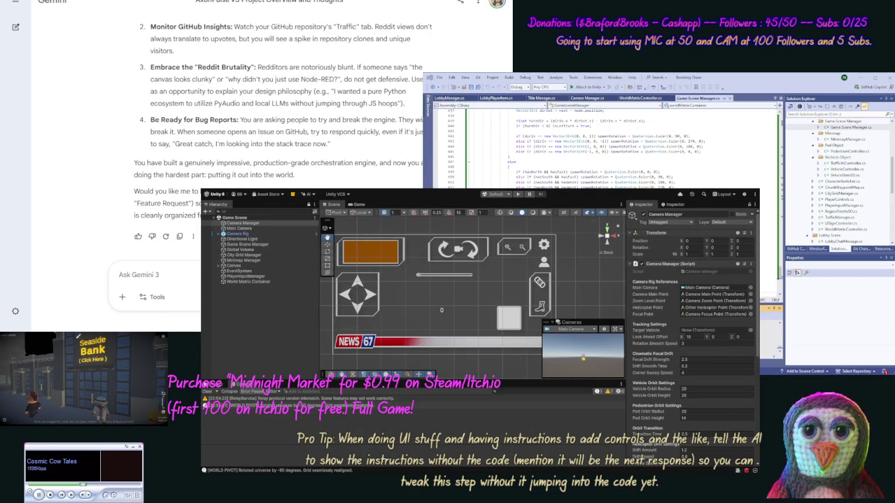
{"action": "left_click", "coordinate": [78, 336]}
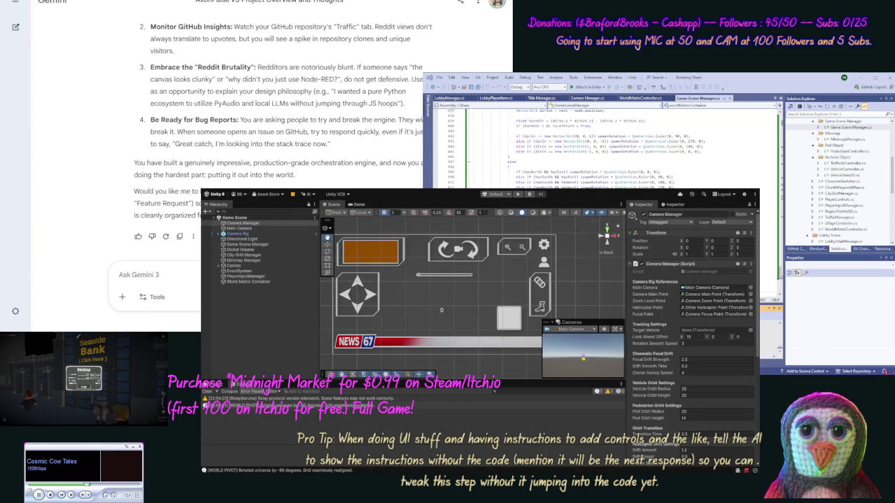
{"action": "left_click", "coordinate": [79, 336]}
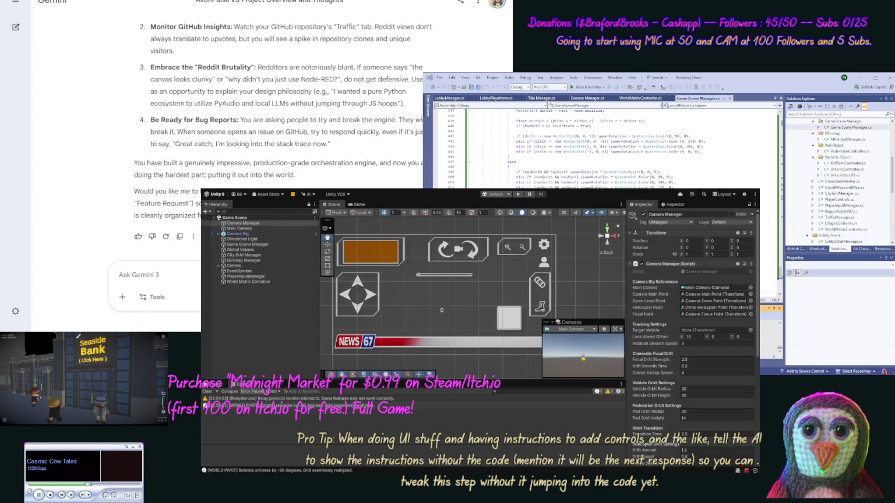
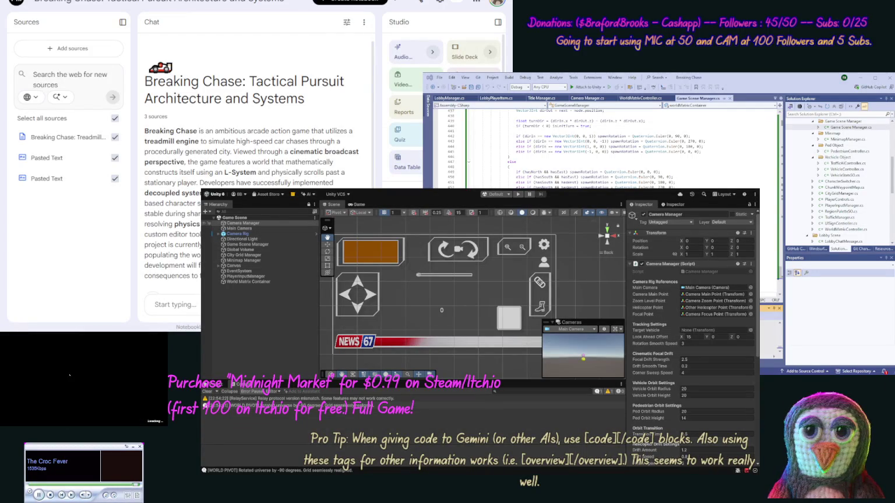
Open the treadmill engine source, select its Project Overview text, then switch to the Gemini chat
{"action": "left_click", "coordinate": [48, 137]}
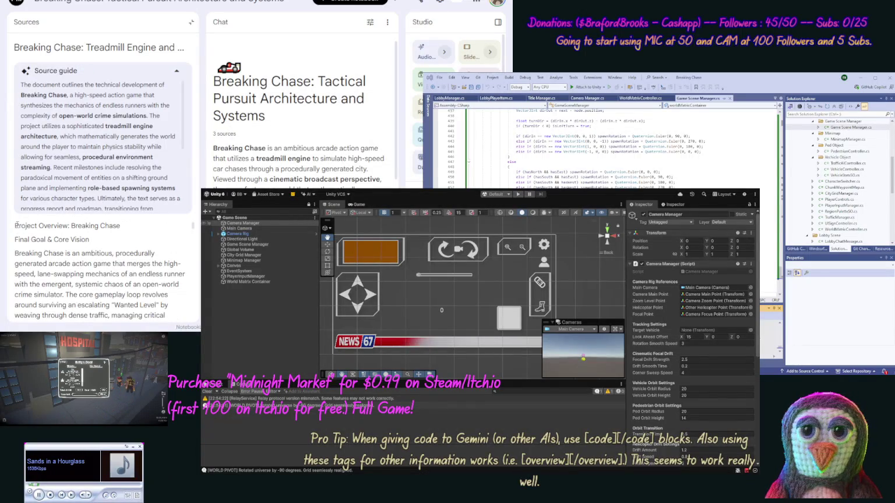
{"action": "mouse_move", "coordinate": [17, 229]}
{"action": "left_mouse_down"}
{"action": "mouse_move", "coordinate": [69, 324]}
{"action": "mouse_move", "coordinate": [111, 318]}
{"action": "mouse_move", "coordinate": [126, 303]}
{"action": "mouse_move", "coordinate": [127, 315]}
{"action": "left_mouse_up"}
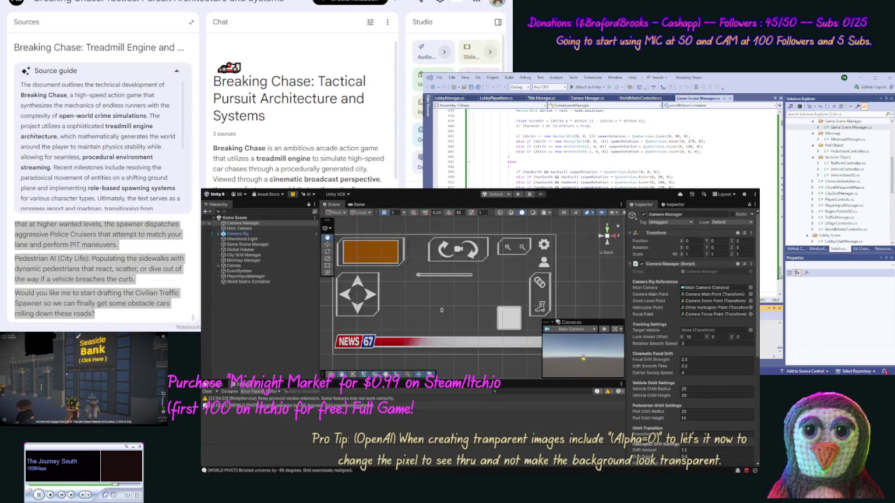
{"action": "left_click", "coordinate": [140, 331]}
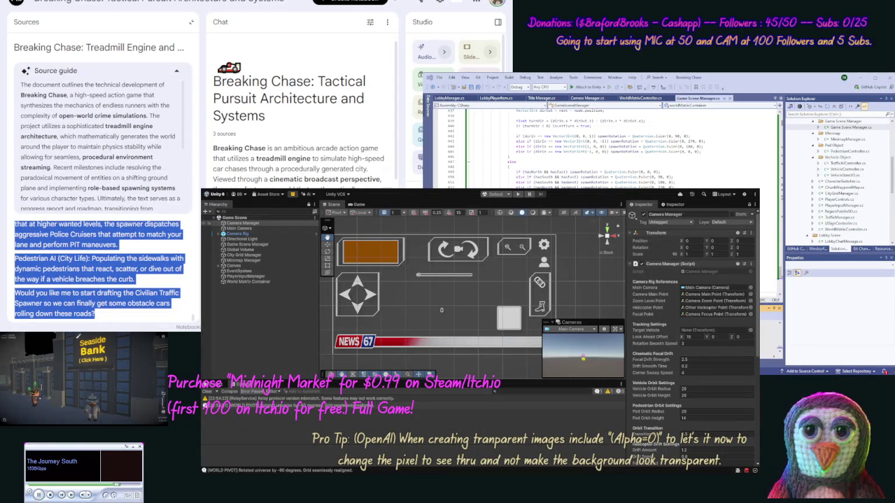
{"action": "key", "text": "ctrl+Tab"}
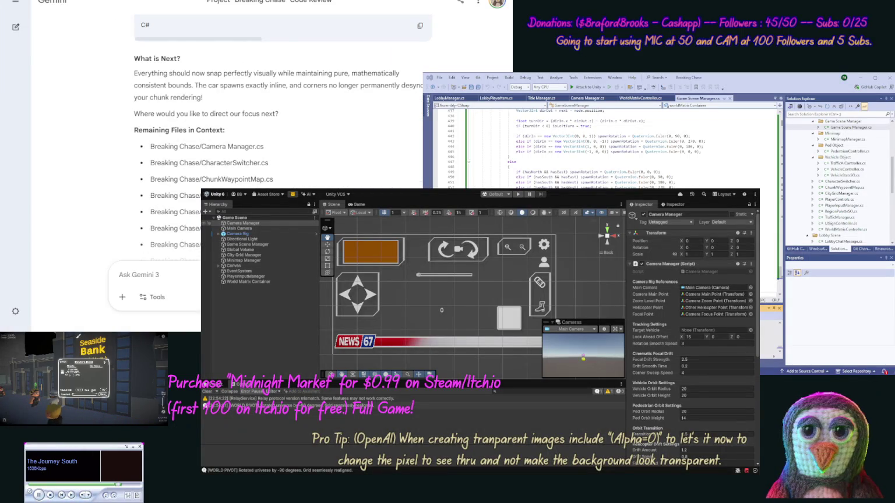
Switch to the AxonPulse V3 Project Overview chat in Gemini
{"action": "key", "text": "ctrl+Tab"}
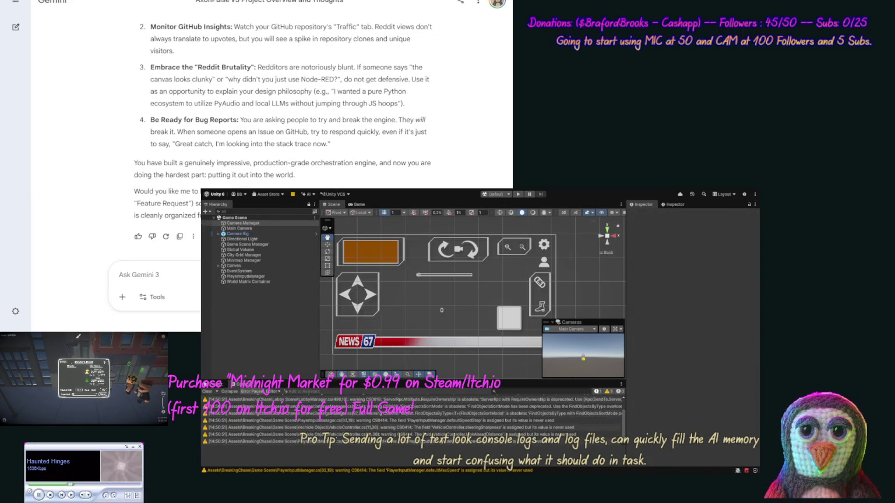
Run the Breaking Chase scene in Play mode, then stop it to return to editing
{"action": "left_click", "coordinate": [518, 195]}
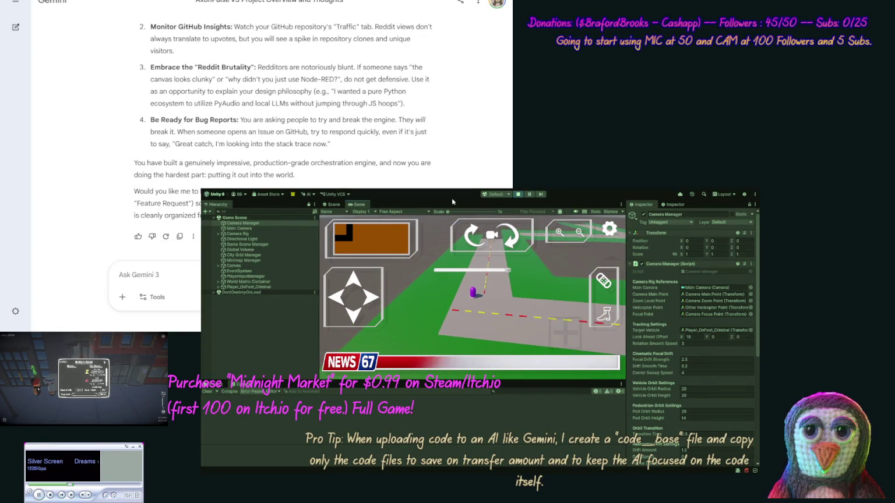
{"action": "left_click", "coordinate": [518, 196]}
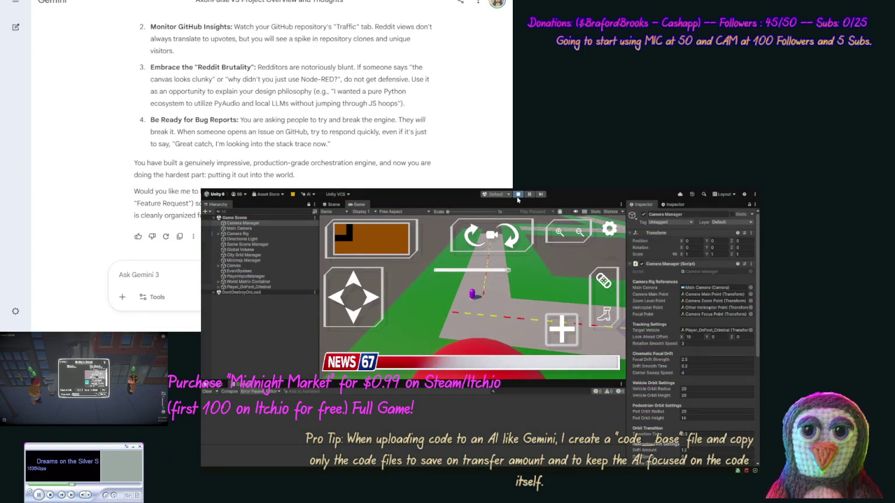